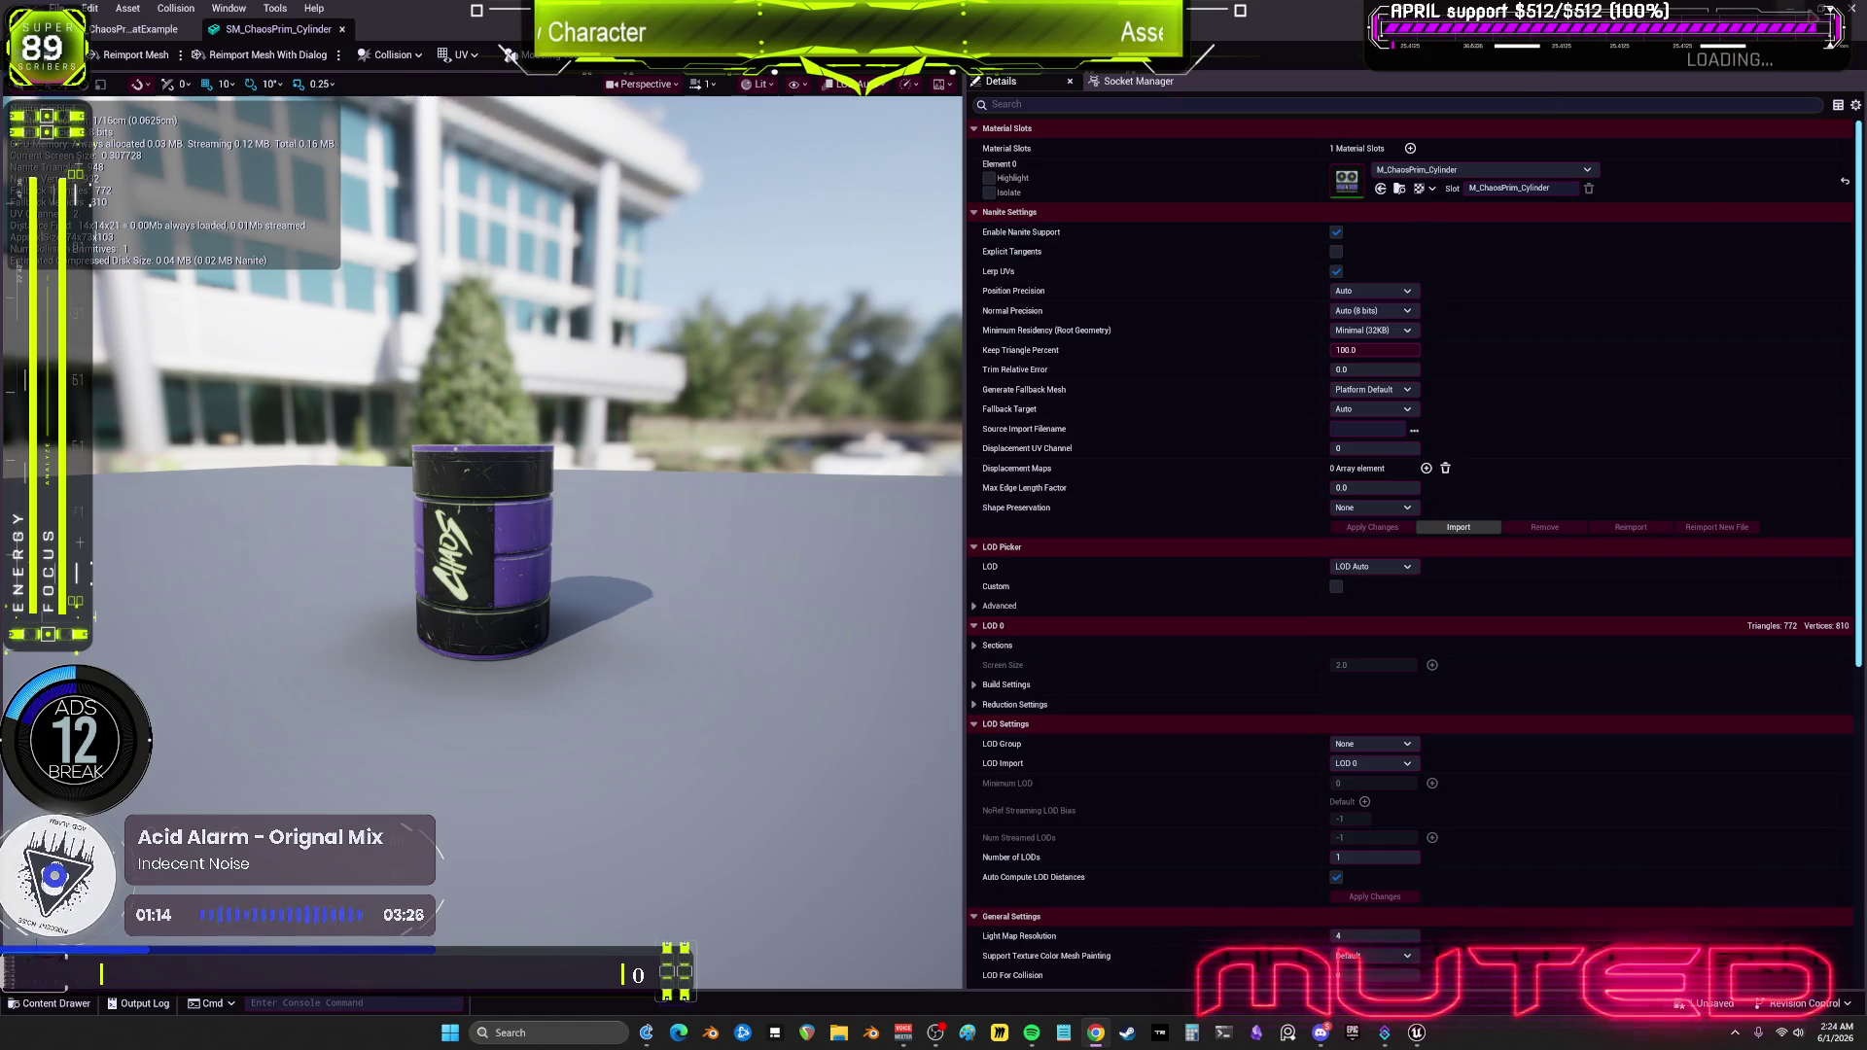
# Step: Leave the SM_ChaosPrim_Cylinder editor and move the level view toward the Internal Materials kiosk
pyautogui.hotkey('alt', 'Tab')
pyautogui.moveTo(624, 452)
pyautogui.mouseDown()
pyautogui.moveTo(545, 451)
pyautogui.moveTo(632, 447)
pyautogui.moveTo(642, 418)
pyautogui.moveTo(584, 583)
pyautogui.mouseUp()
# Step: Select the pink capsule and open BP_InternalMaterialsExample for editing
pyautogui.click(526, 598)
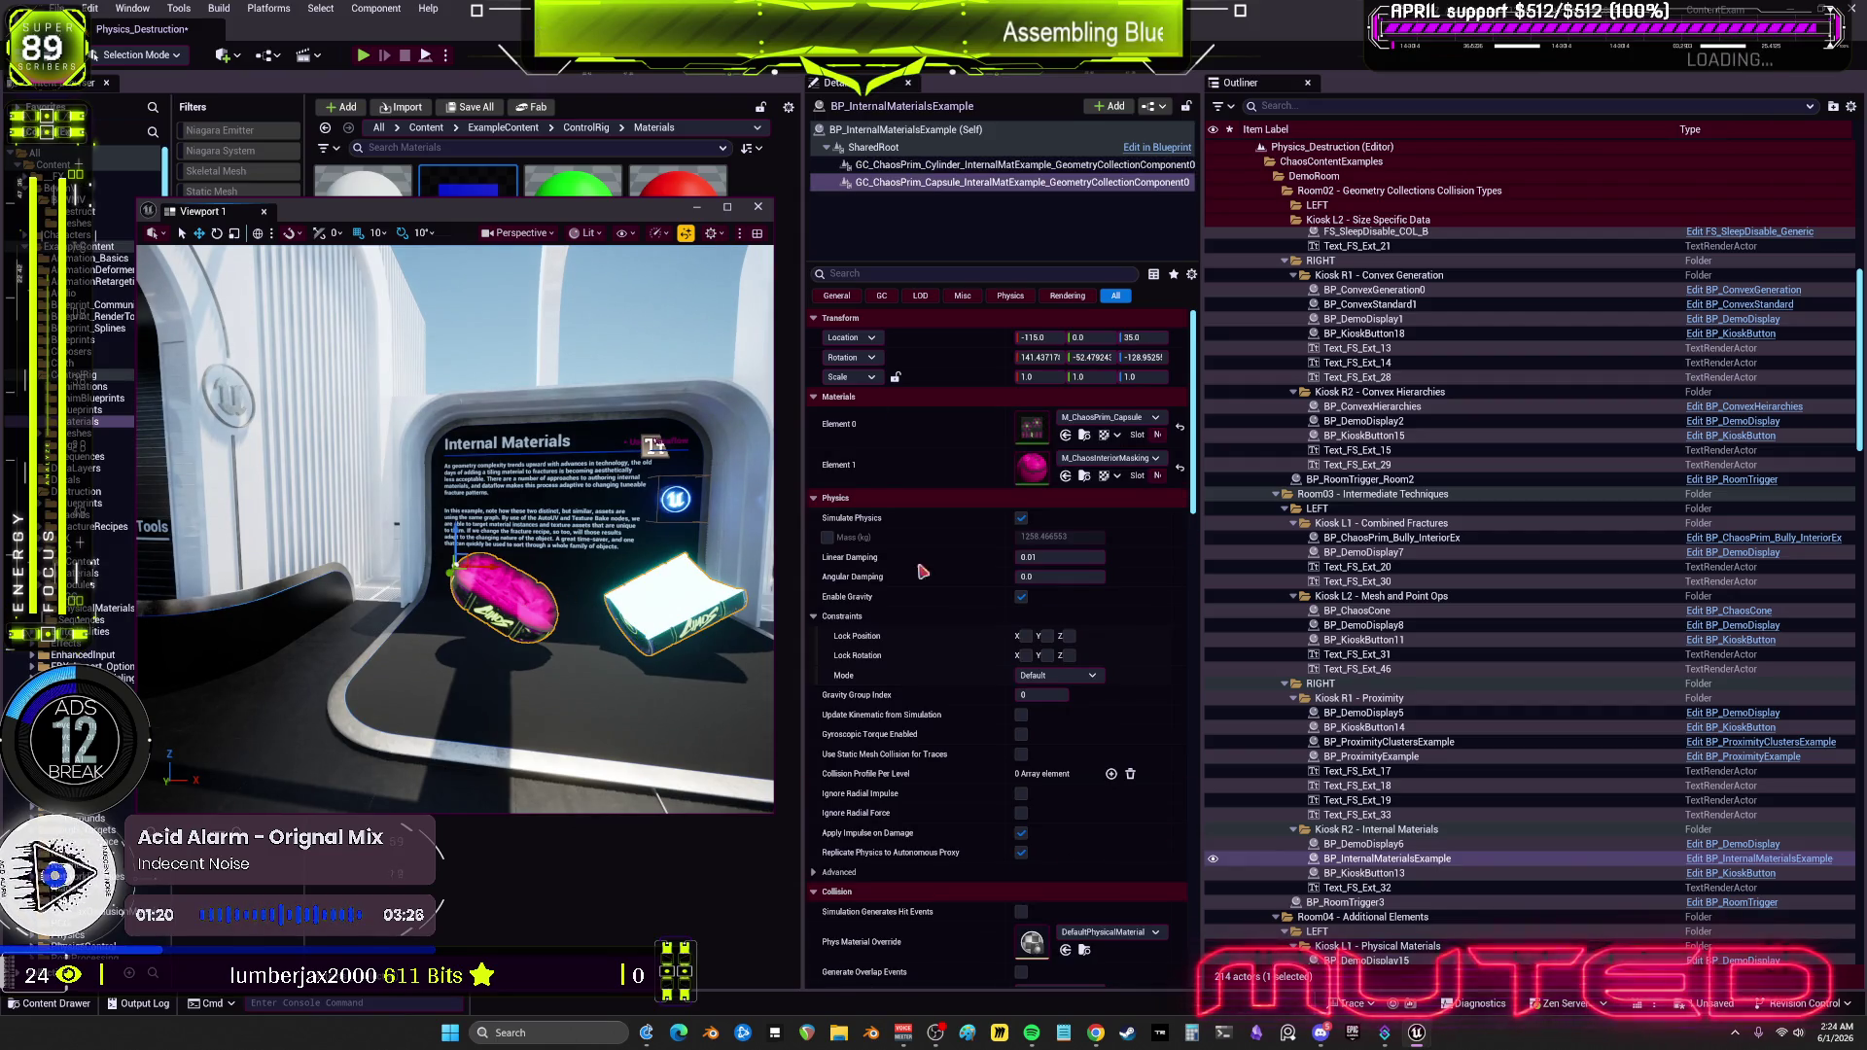
pyautogui.scroll(-1, 1598, 831)
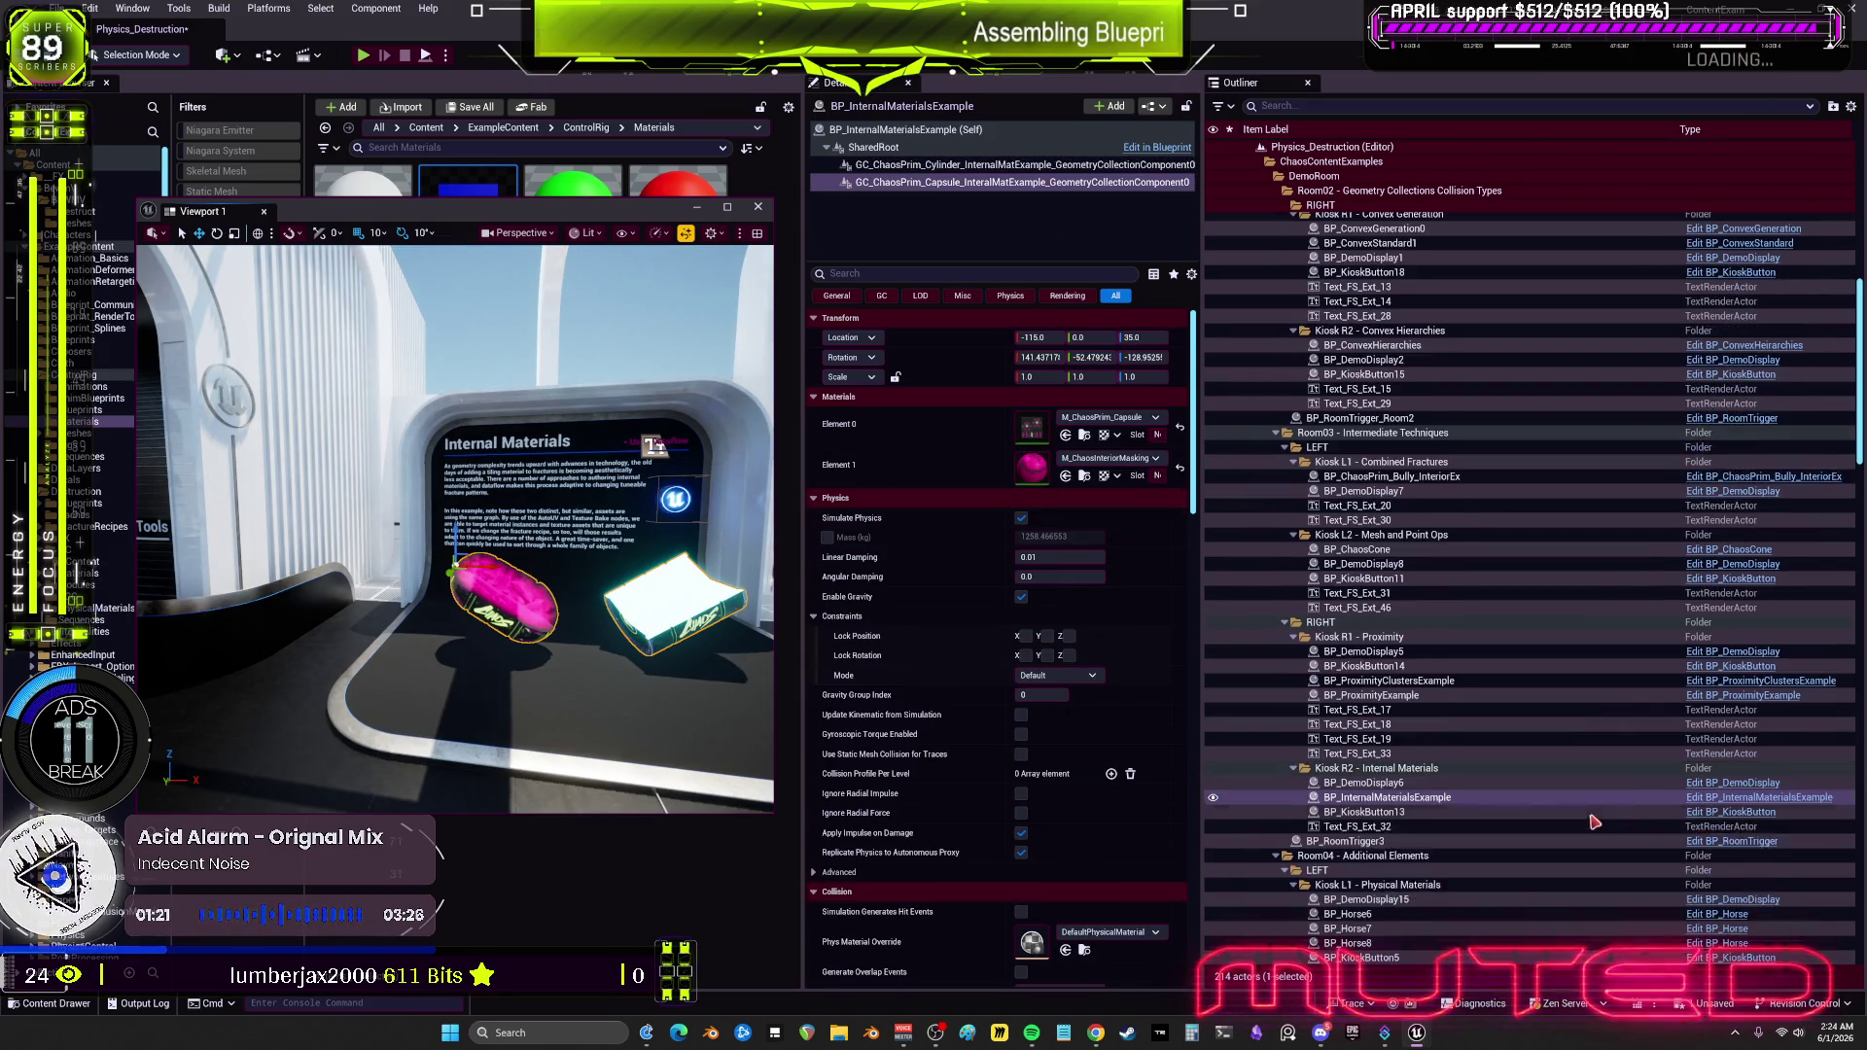
pyautogui.click(1717, 799)
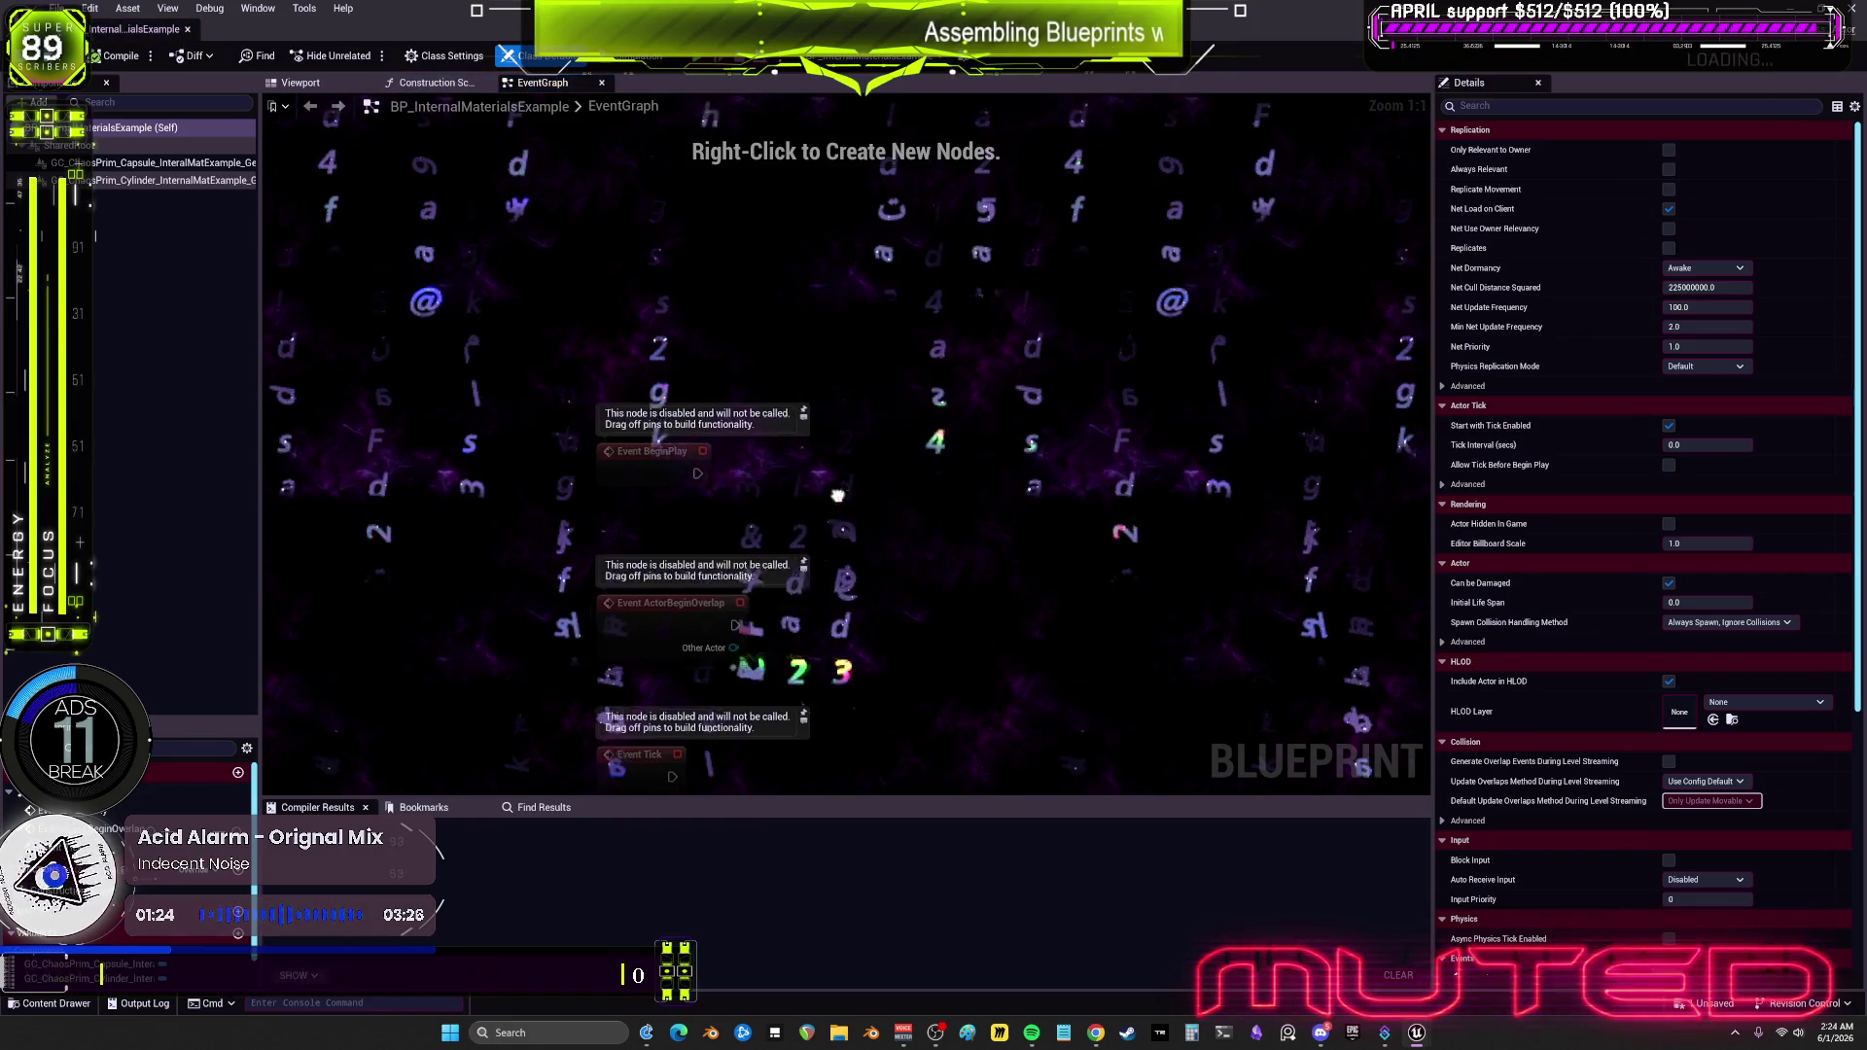
# Step: Add a Set Timer by Event node bound to a new Custom Event, triggered by BeginPlay
pyautogui.rightClick(752, 420)
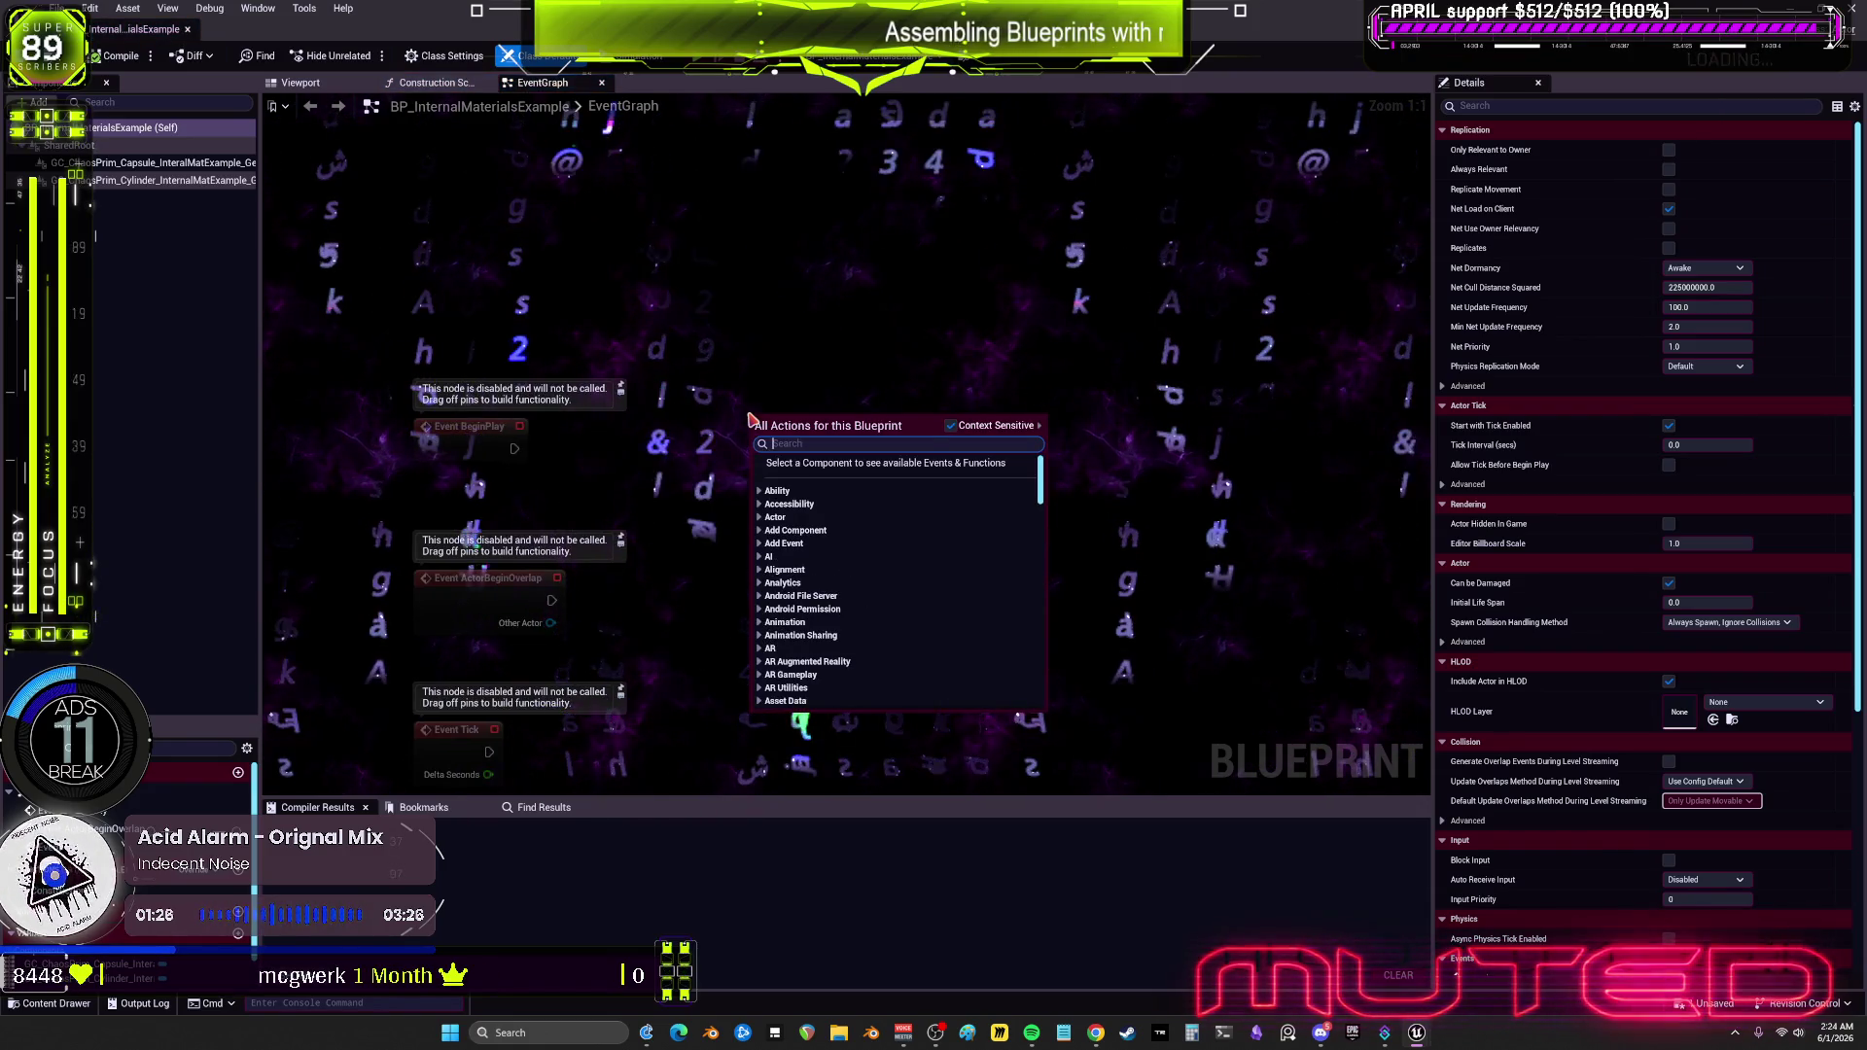
pyautogui.write('timer event')
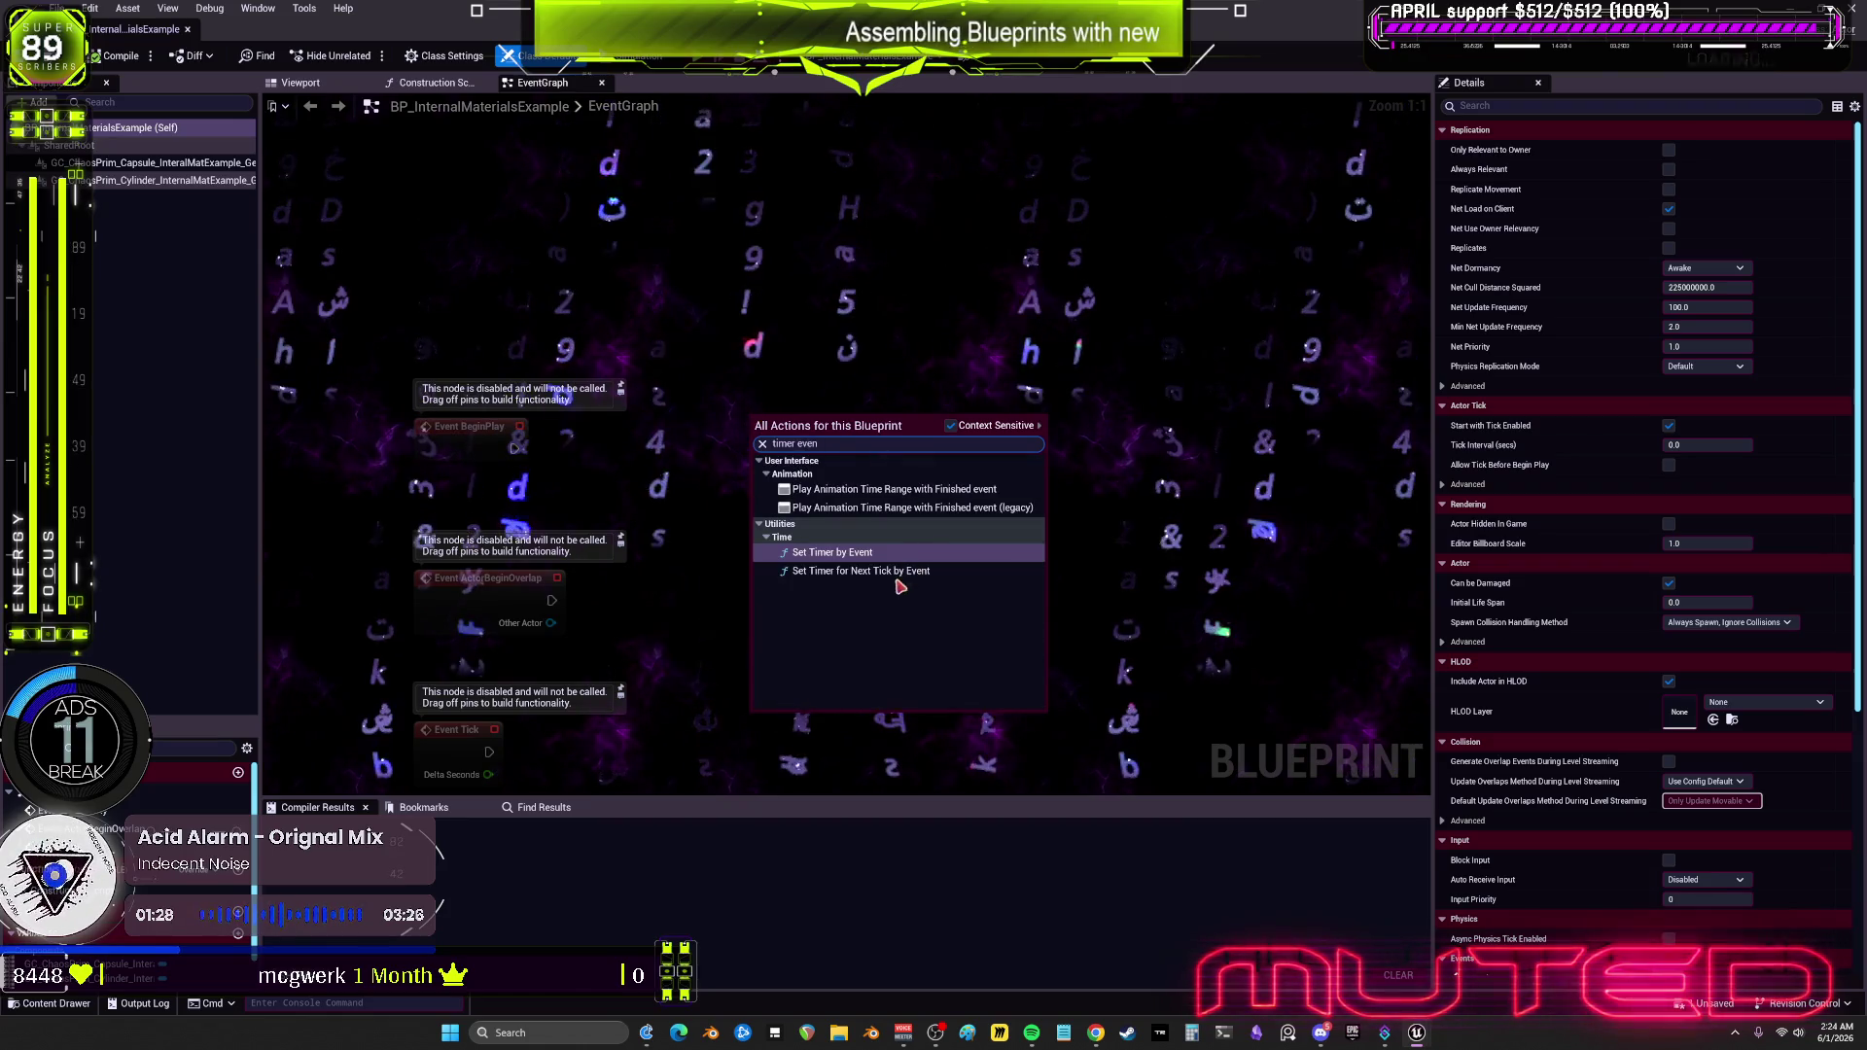
pyautogui.click(809, 535)
pyautogui.moveTo(760, 459); pyautogui.dragTo(789, 634)
pyautogui.write('custom')
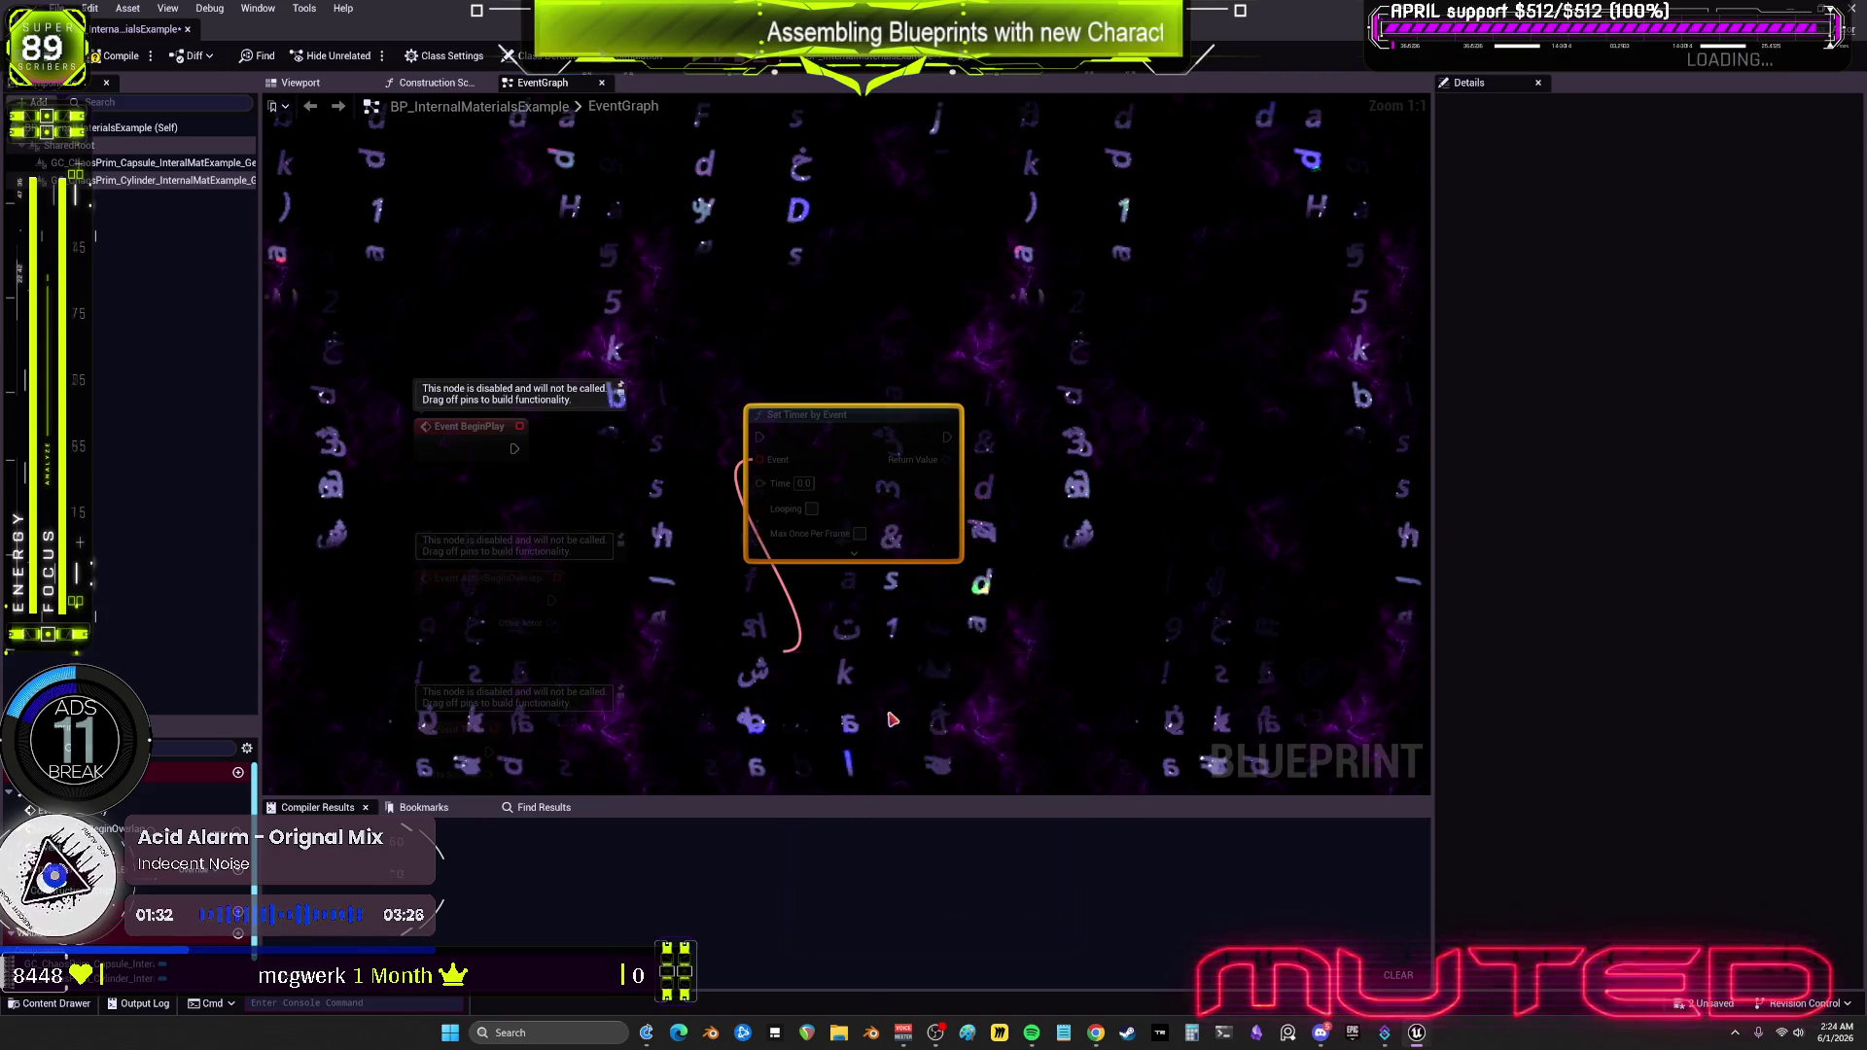
pyautogui.press('Return')
pyautogui.moveTo(758, 681); pyautogui.dragTo(822, 645)
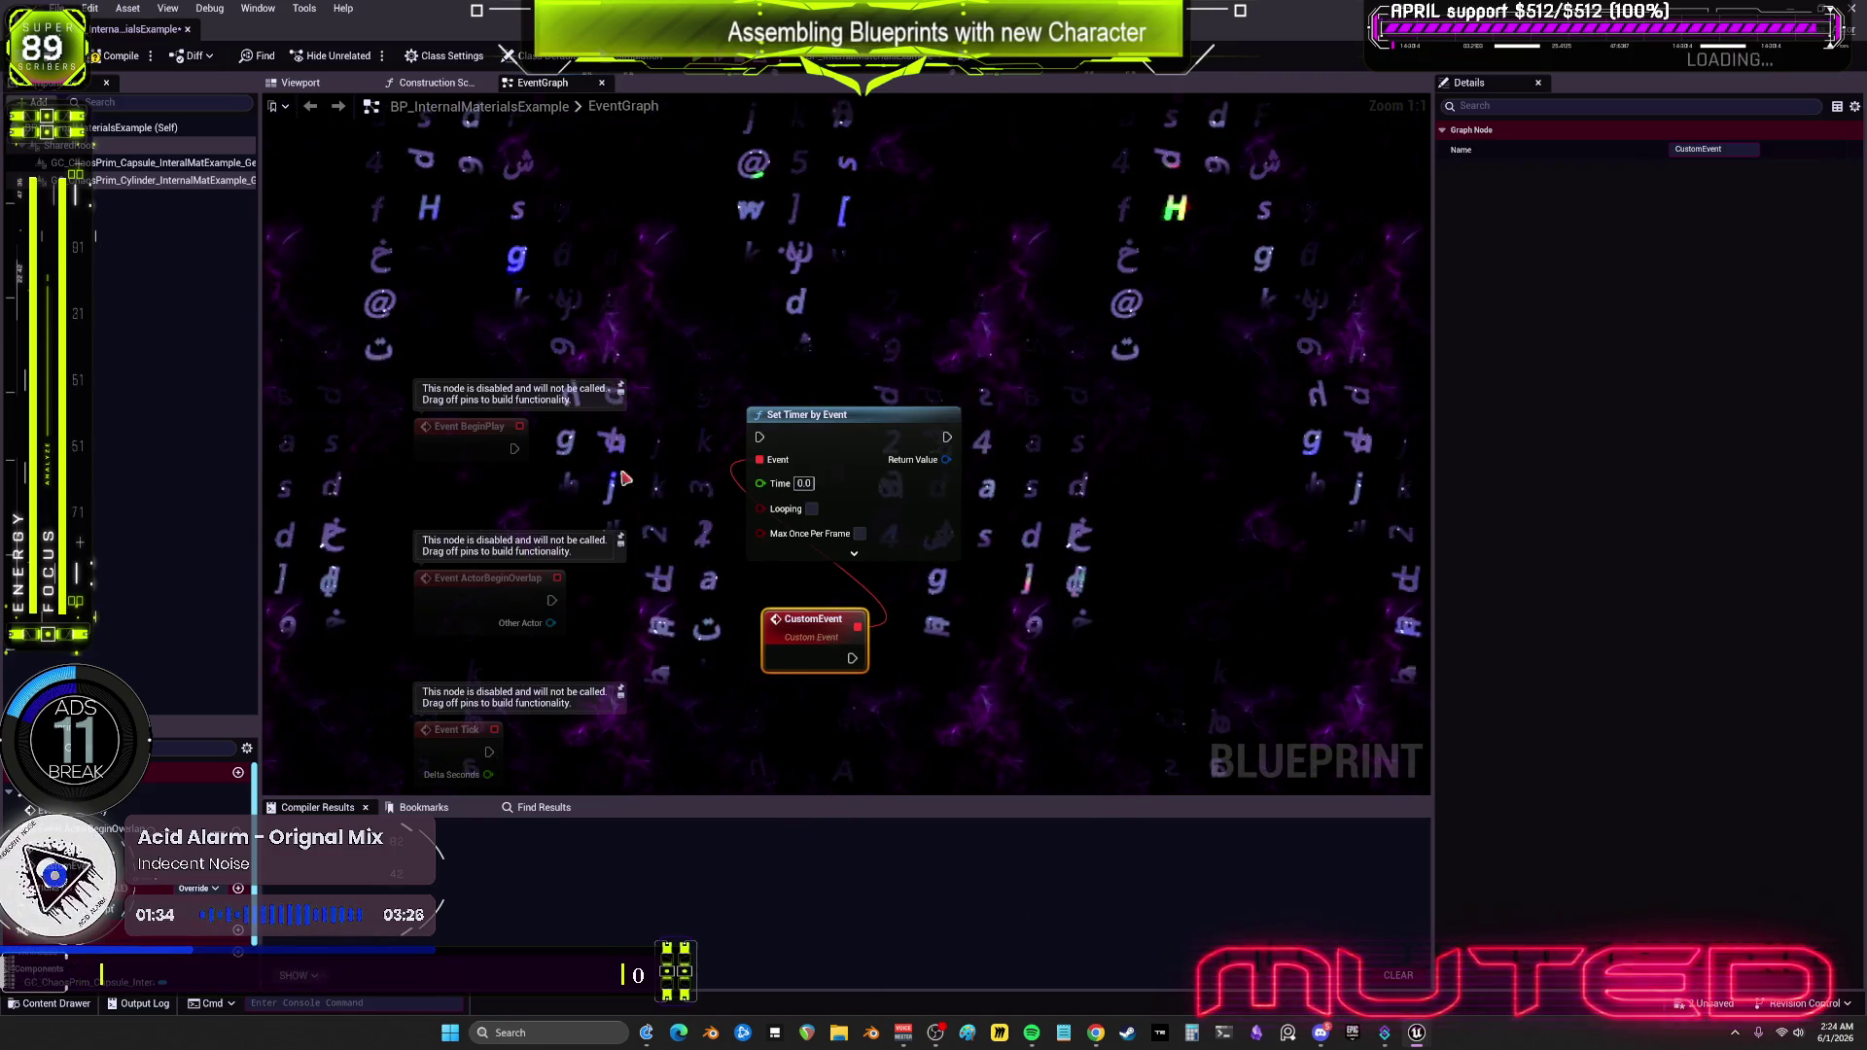
pyautogui.moveTo(514, 448); pyautogui.dragTo(762, 445)
# Step: Set the timer Time to 5 with Looping enabled, and preview the capsule geometry collection component
pyautogui.click(803, 483)
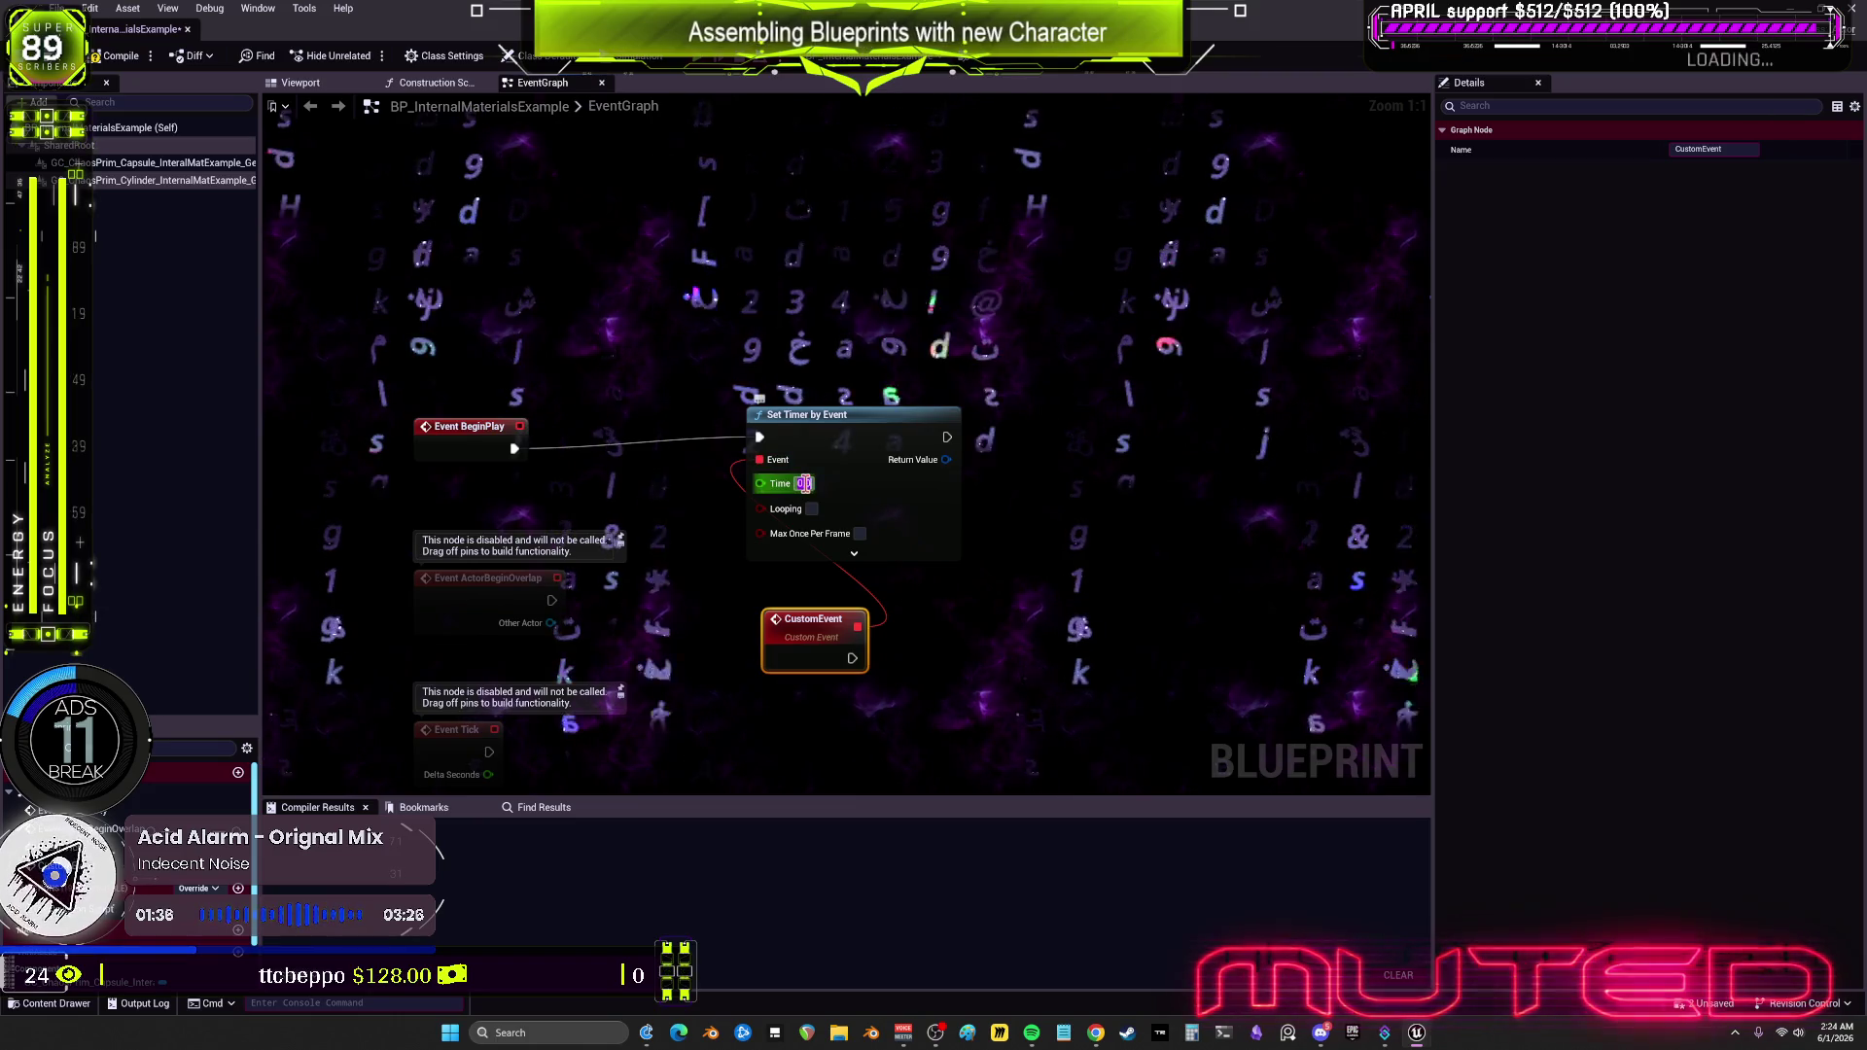
pyautogui.write('5')
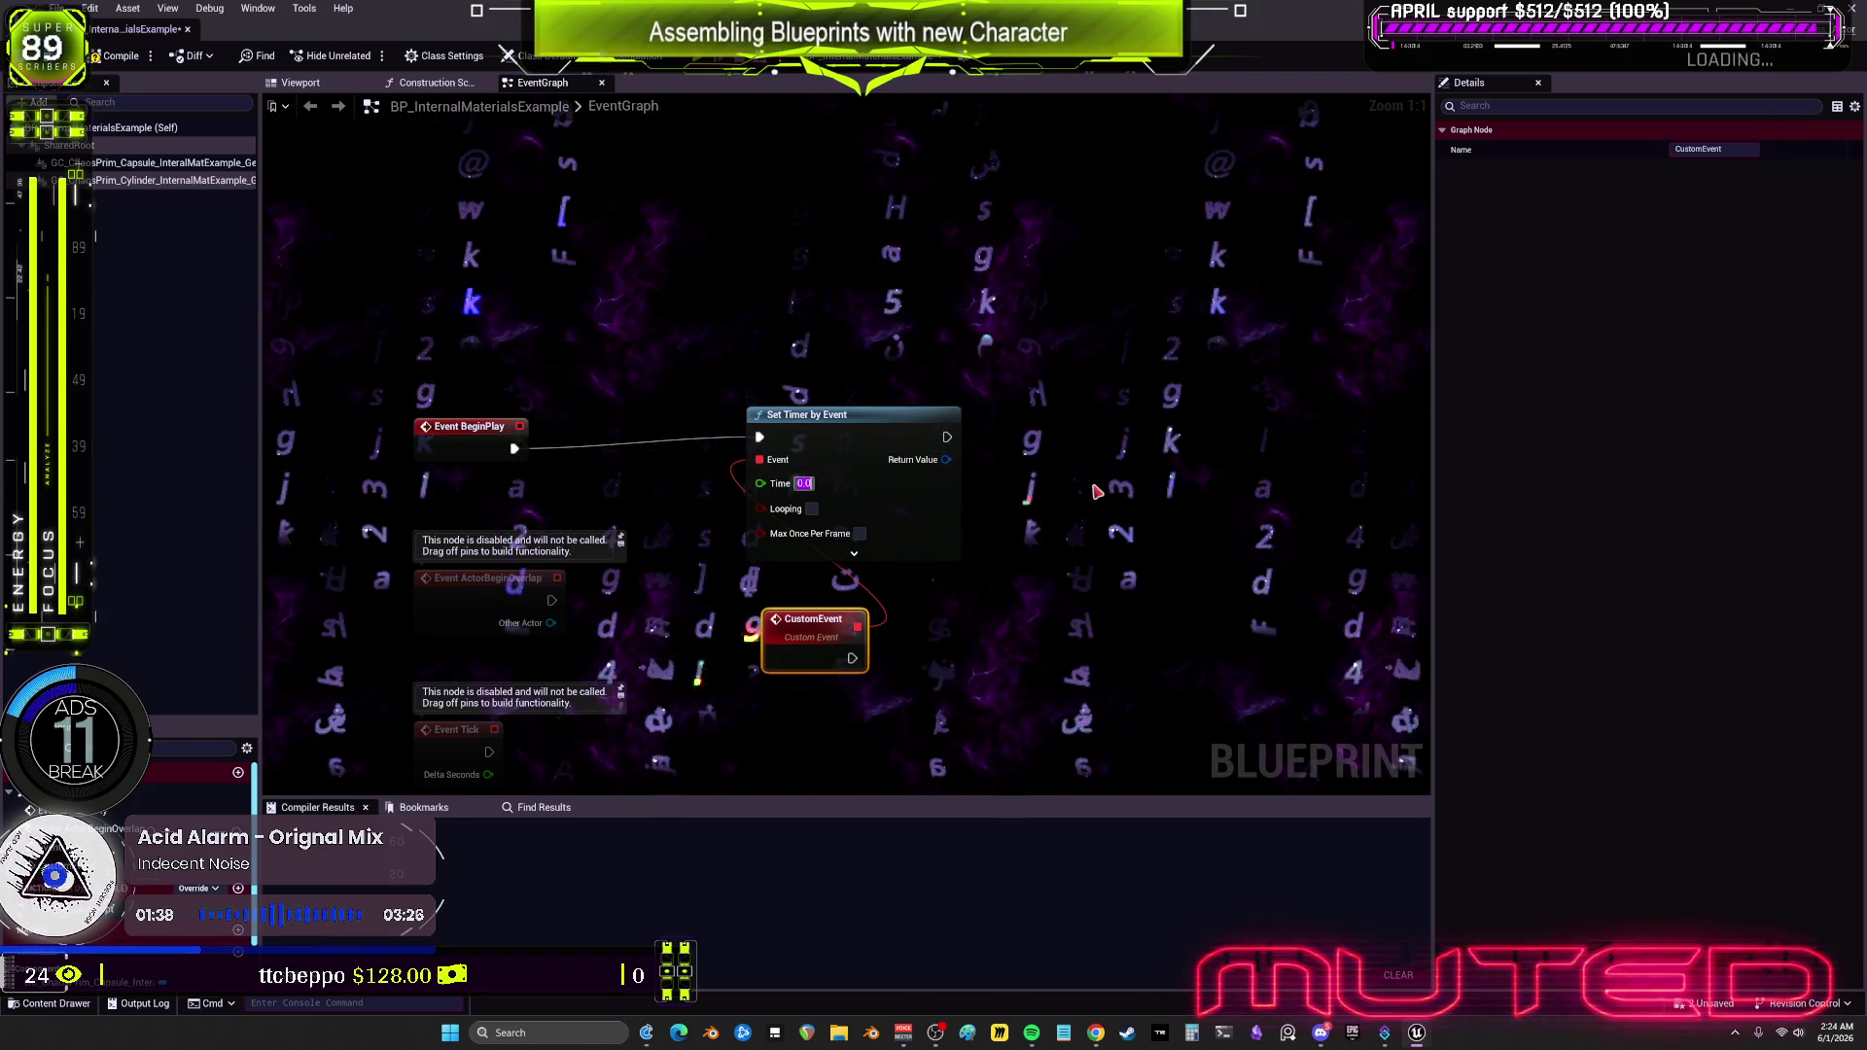
pyautogui.click(767, 508)
pyautogui.click(812, 509)
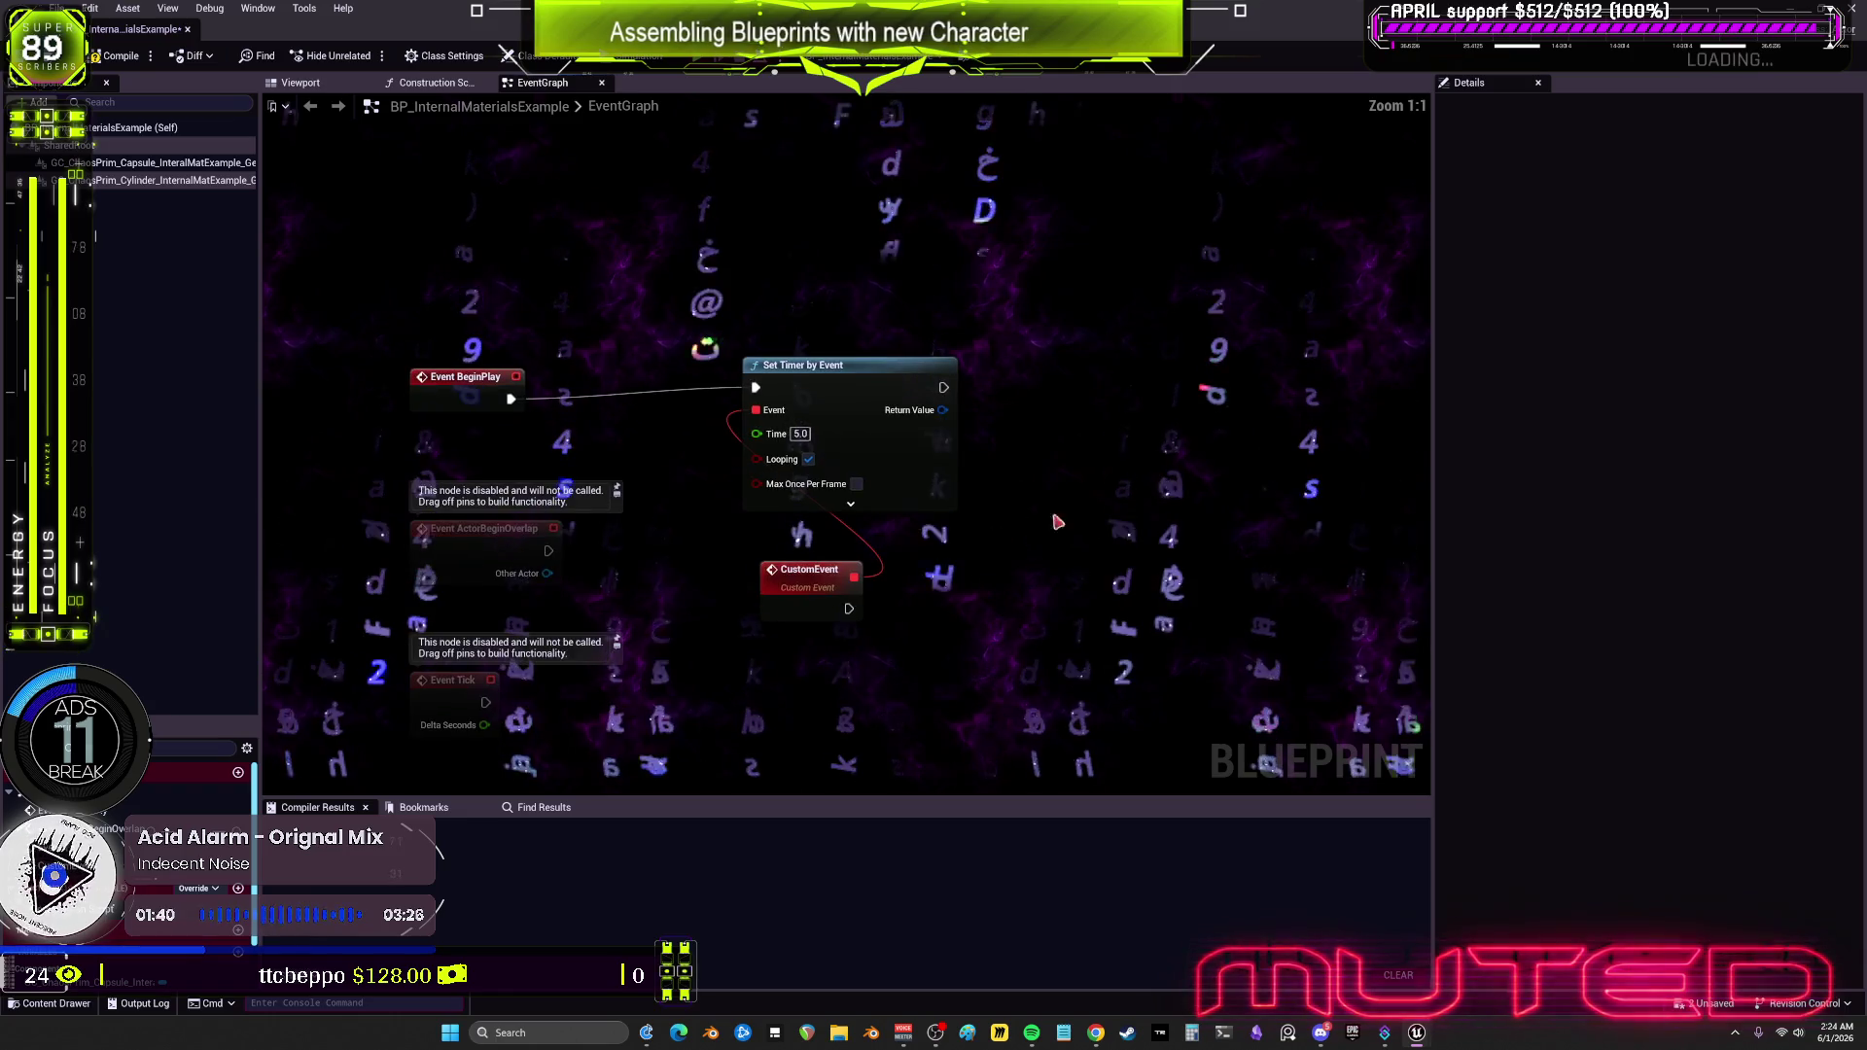
pyautogui.moveTo(810, 583); pyautogui.dragTo(805, 566)
pyautogui.moveTo(1015, 547); pyautogui.dragTo(874, 394)
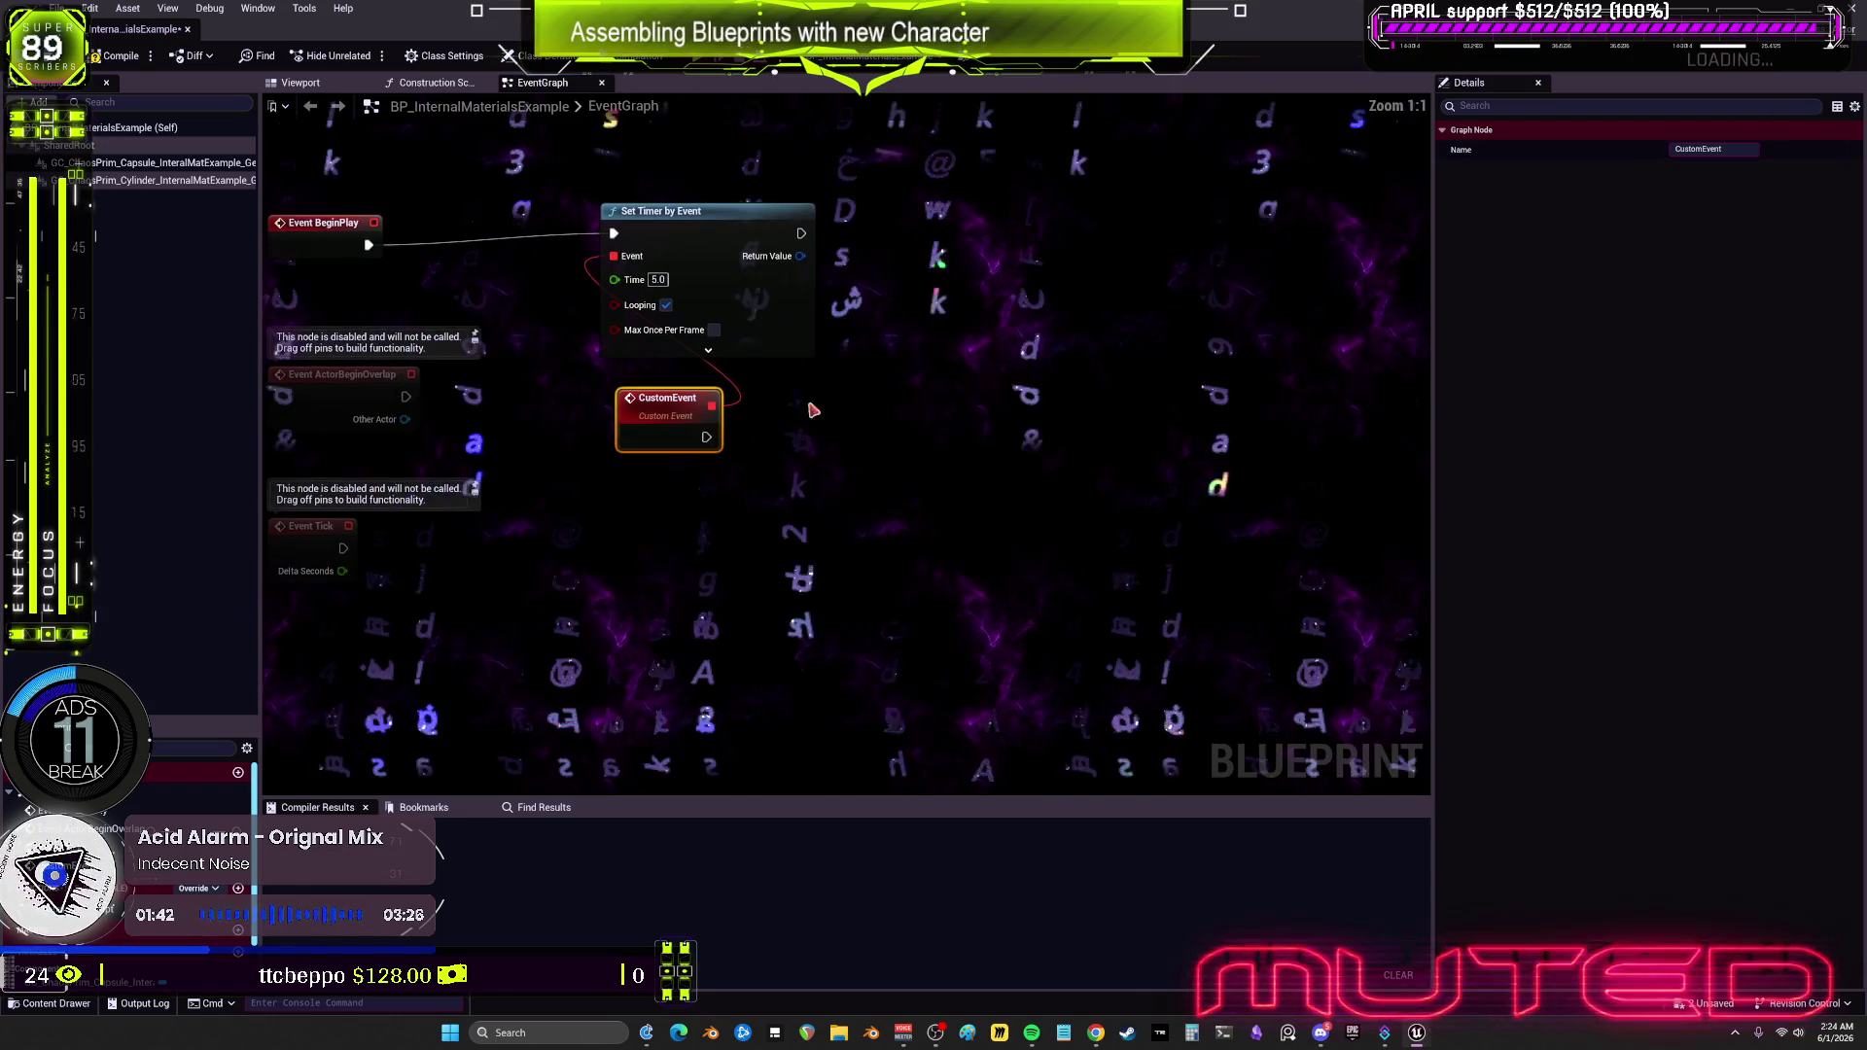
pyautogui.click(105, 163)
pyautogui.click(299, 83)
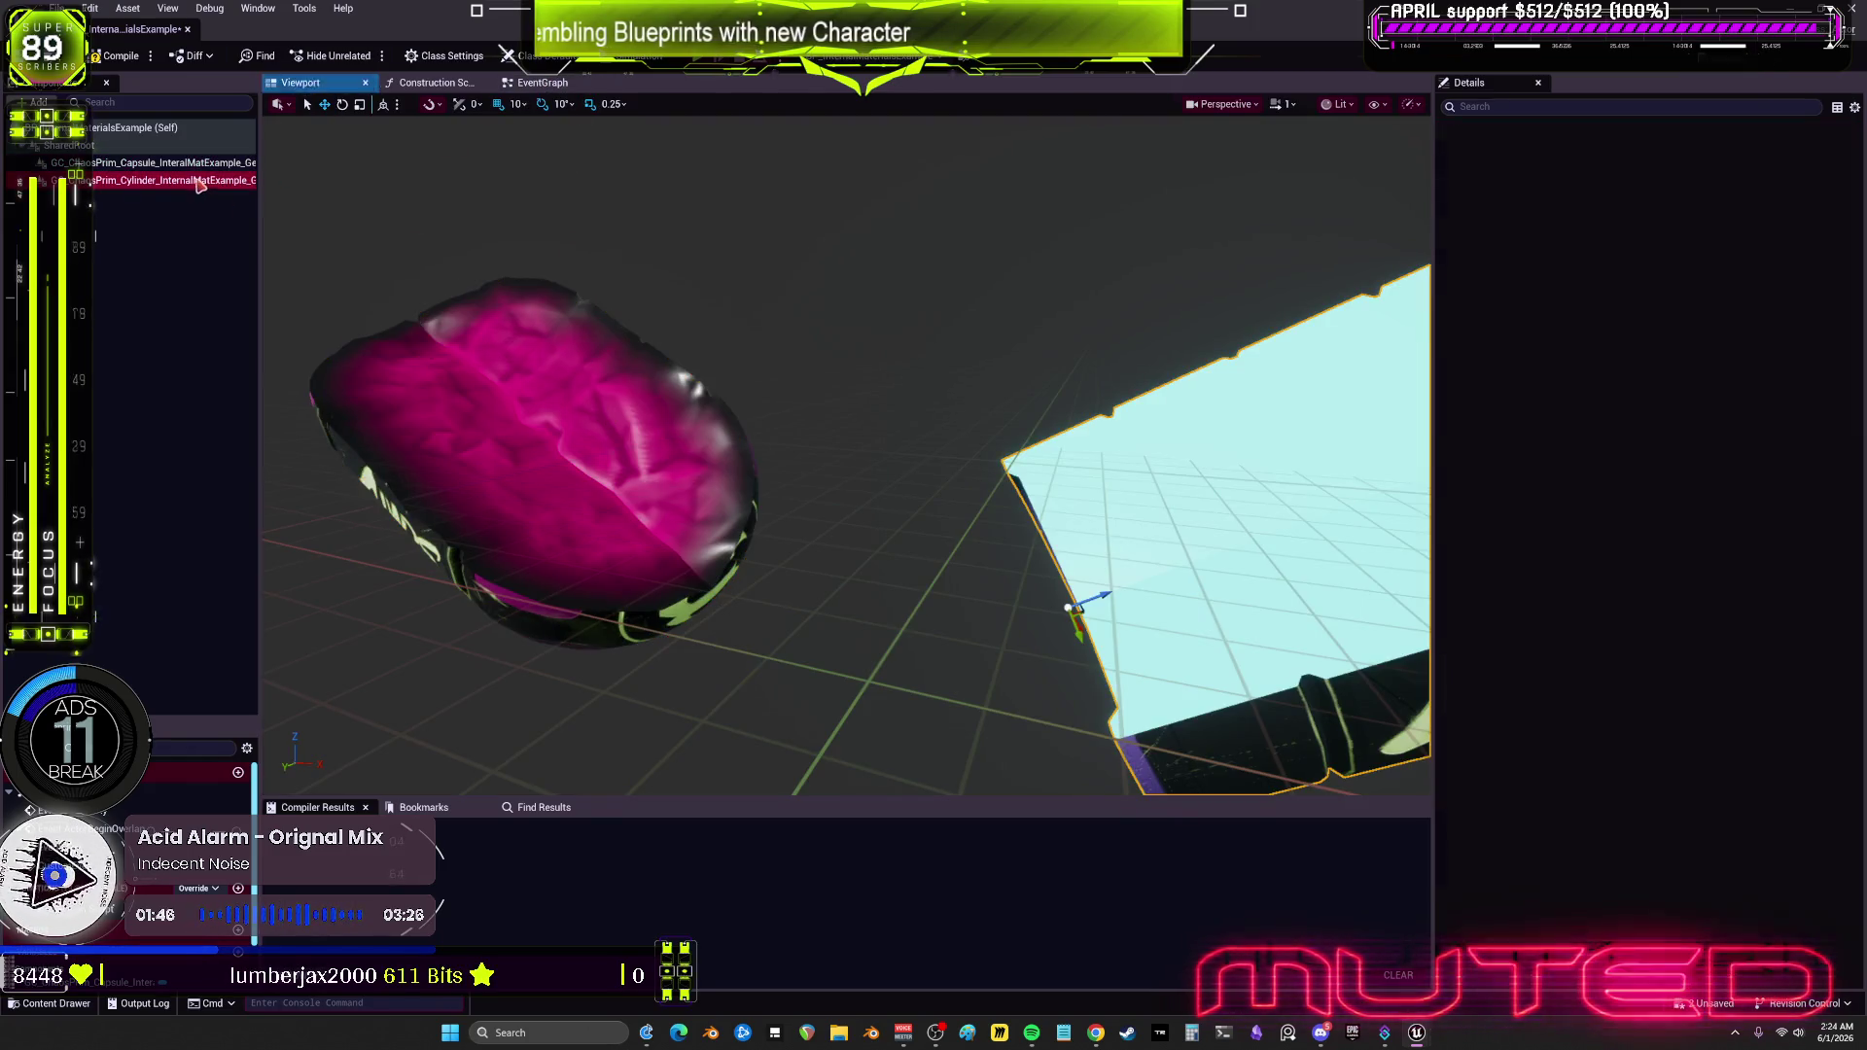
# Step: Drop a getter for the capsule geometry collection component into the event graph, discarding a trial SET node
pyautogui.click(533, 83)
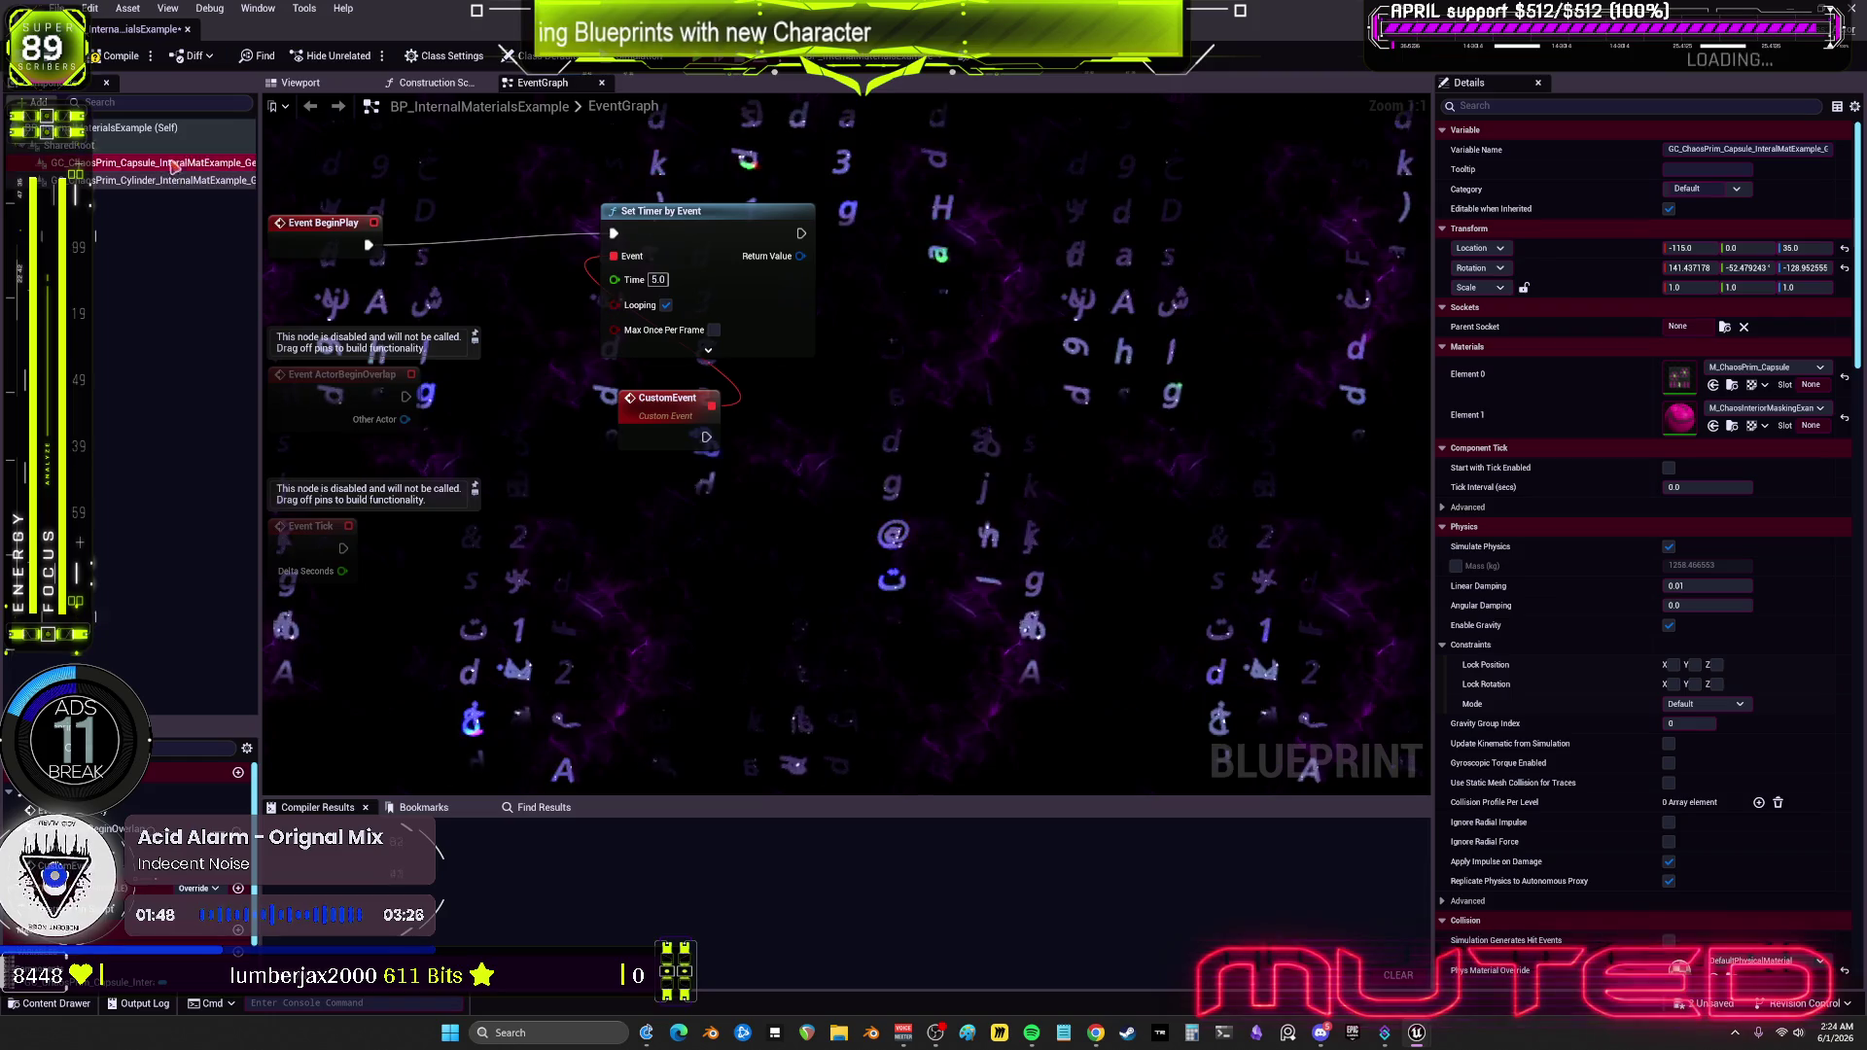
pyautogui.moveTo(146, 163); pyautogui.dragTo(642, 521)
pyautogui.moveTo(974, 534)
pyautogui.mouseDown()
pyautogui.moveTo(958, 541)
pyautogui.moveTo(1018, 429)
pyautogui.mouseUp()
pyautogui.write('set data')
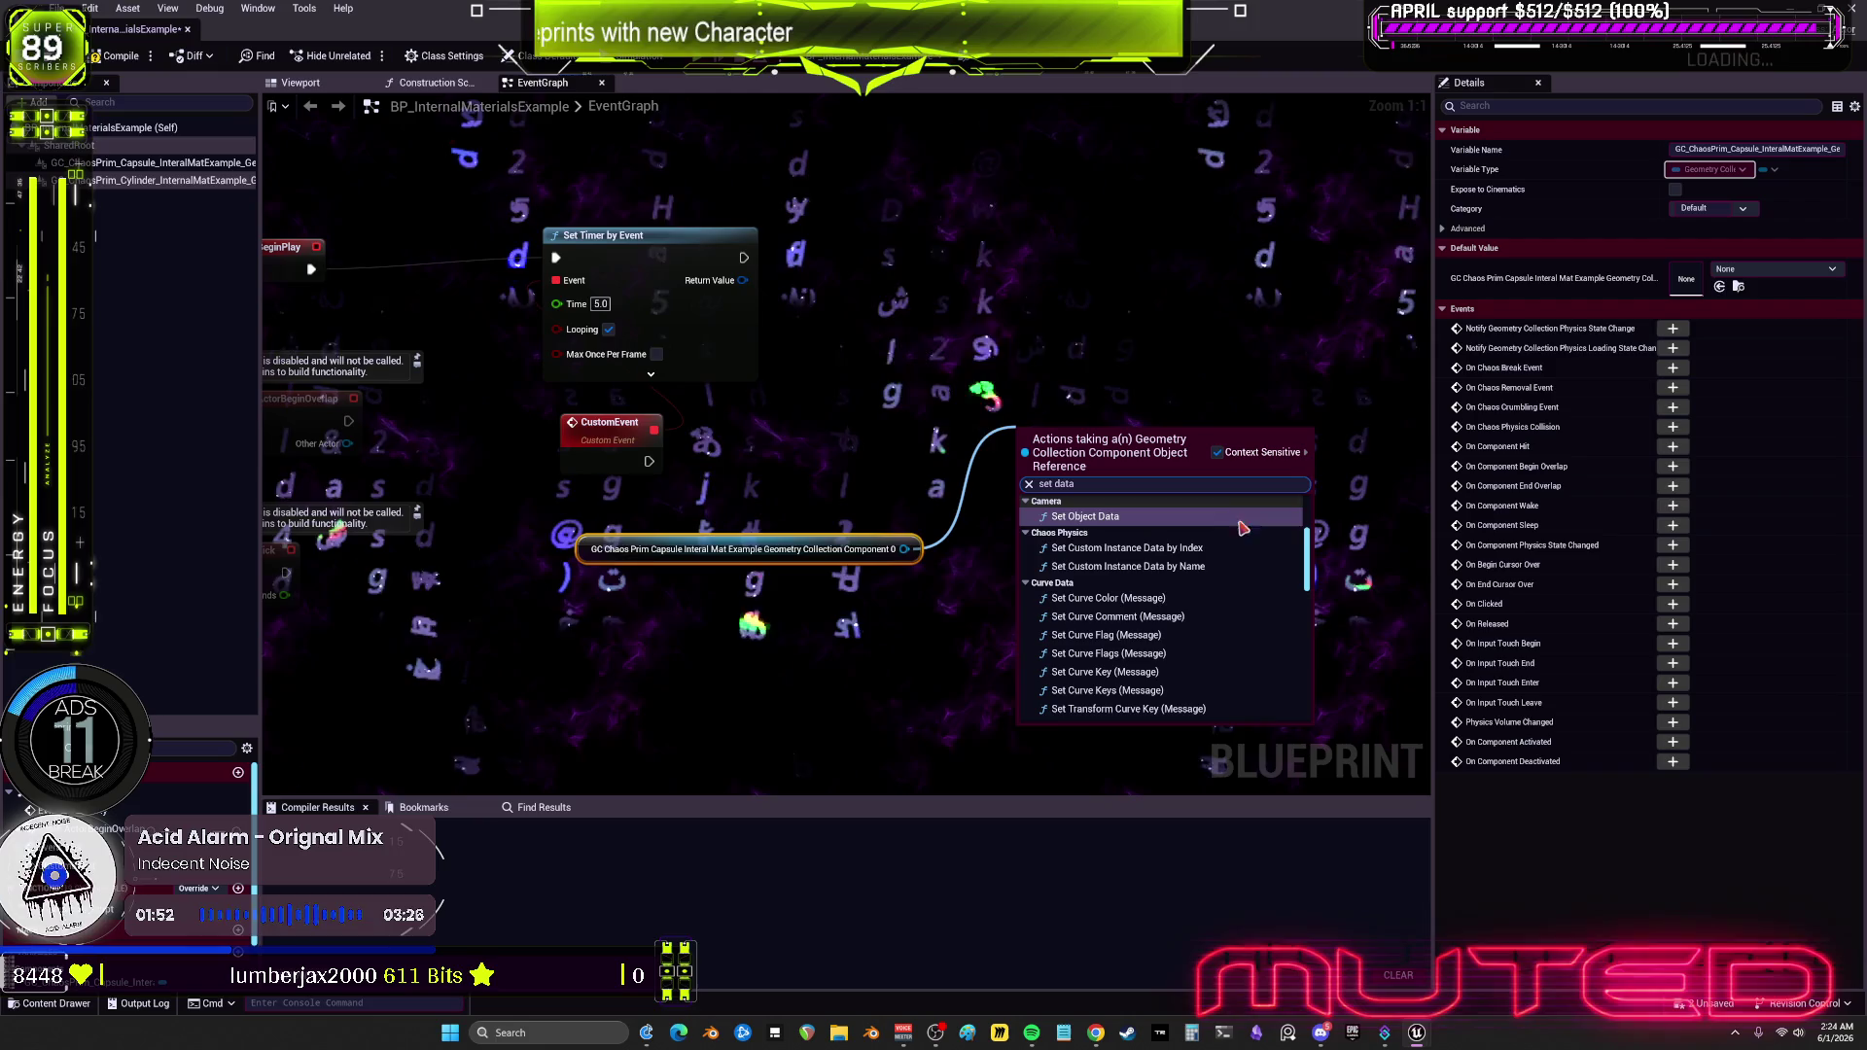
pyautogui.scroll(2, 1262, 565)
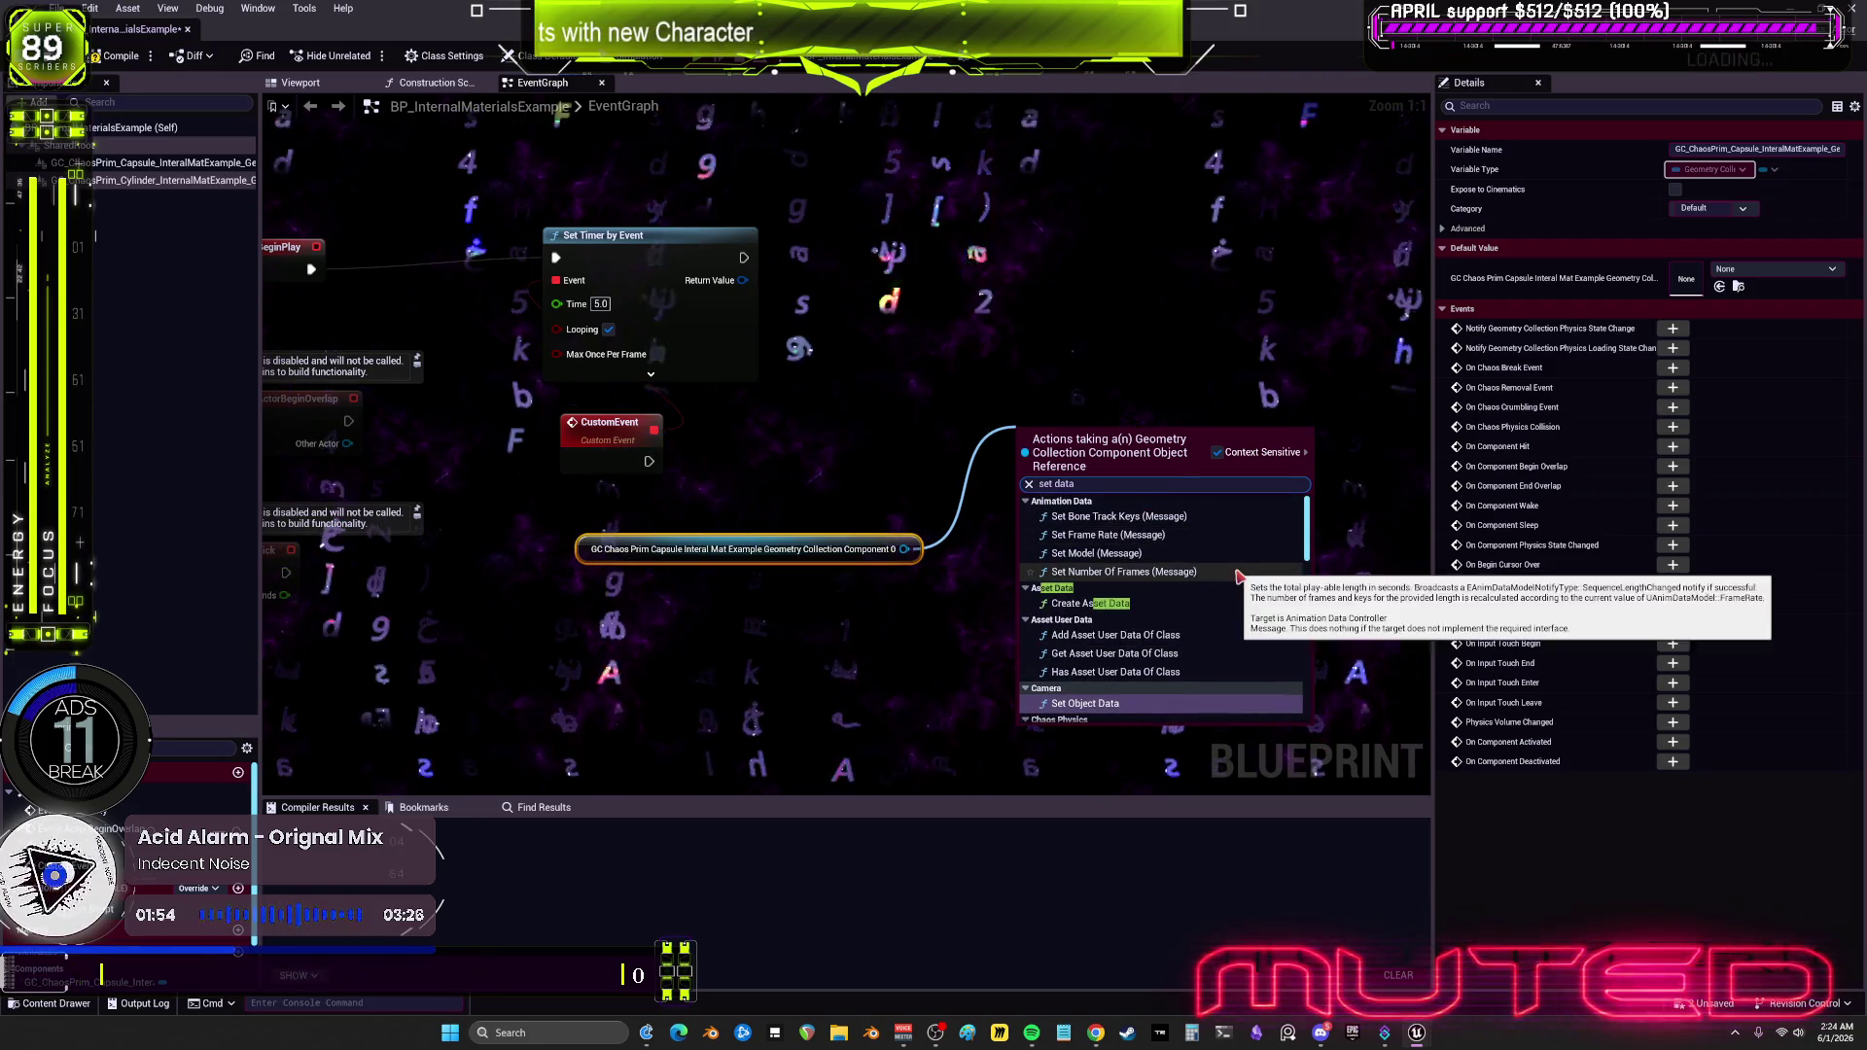
pyautogui.scroll(-10, 1262, 553)
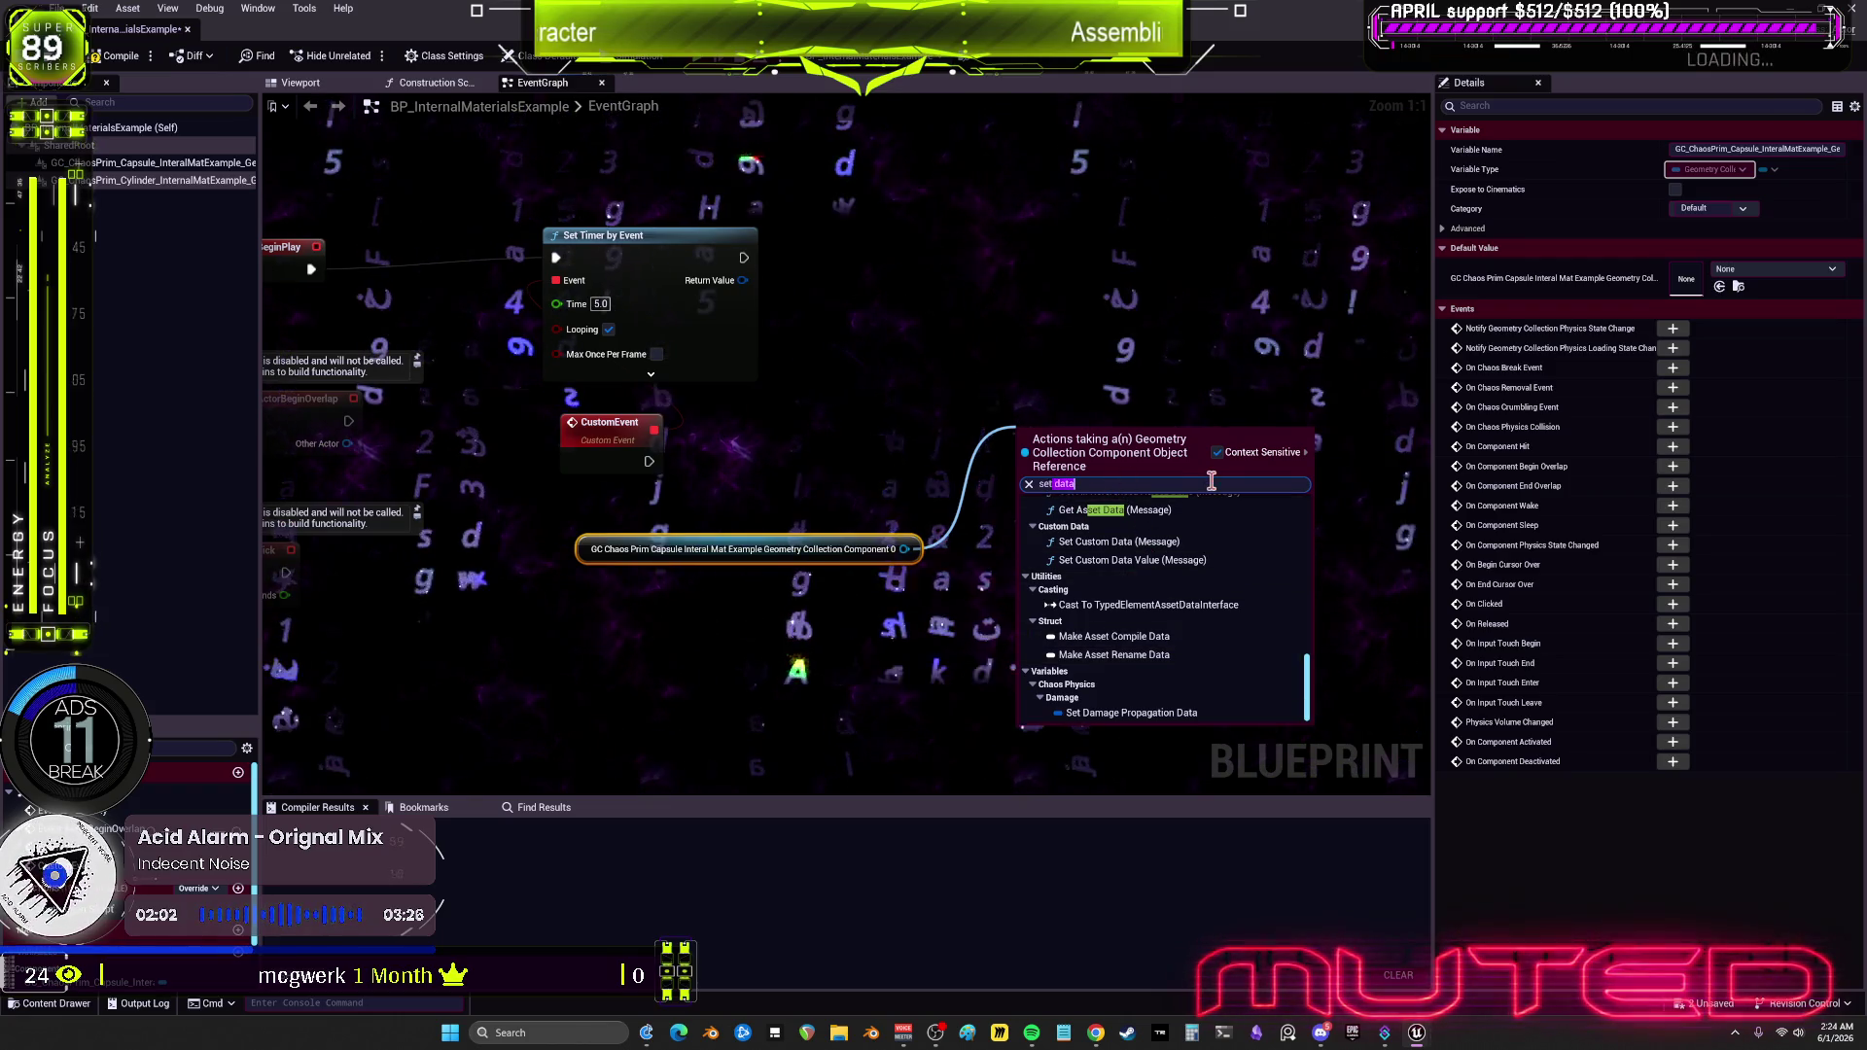
pyautogui.write('material')
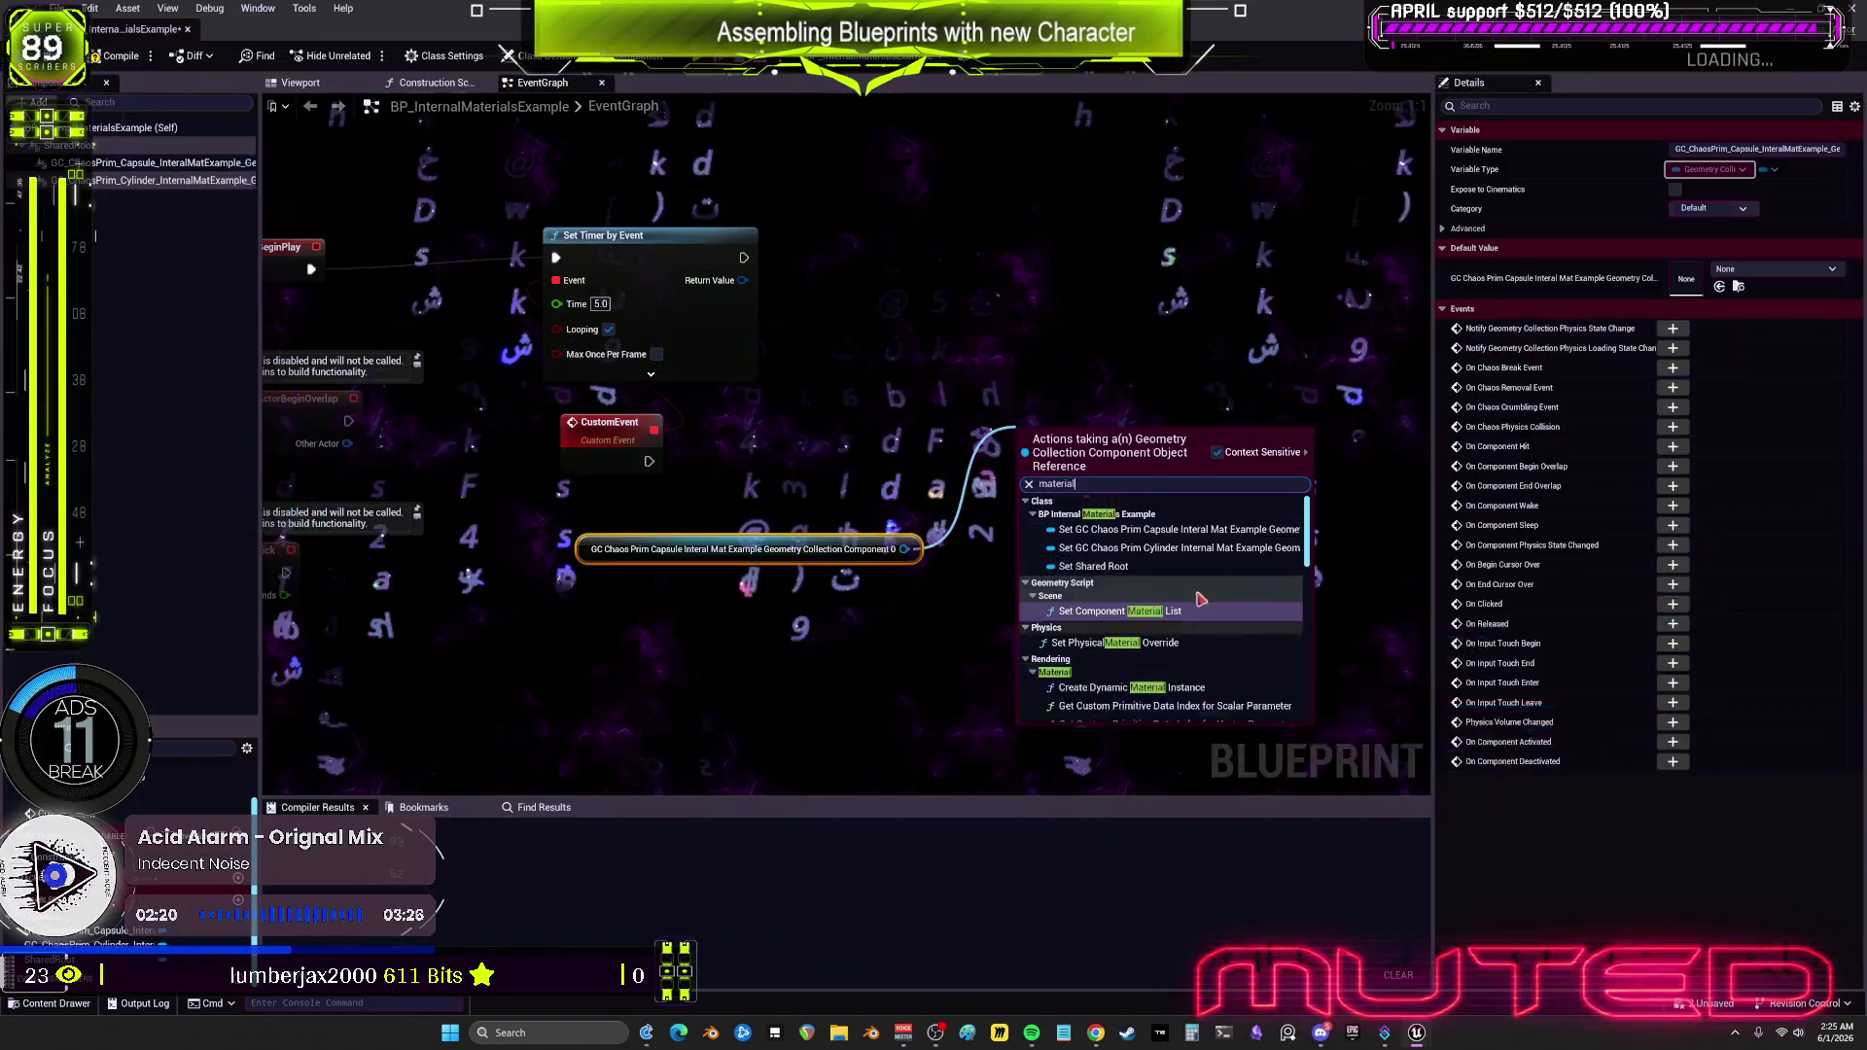
pyautogui.click(1185, 530)
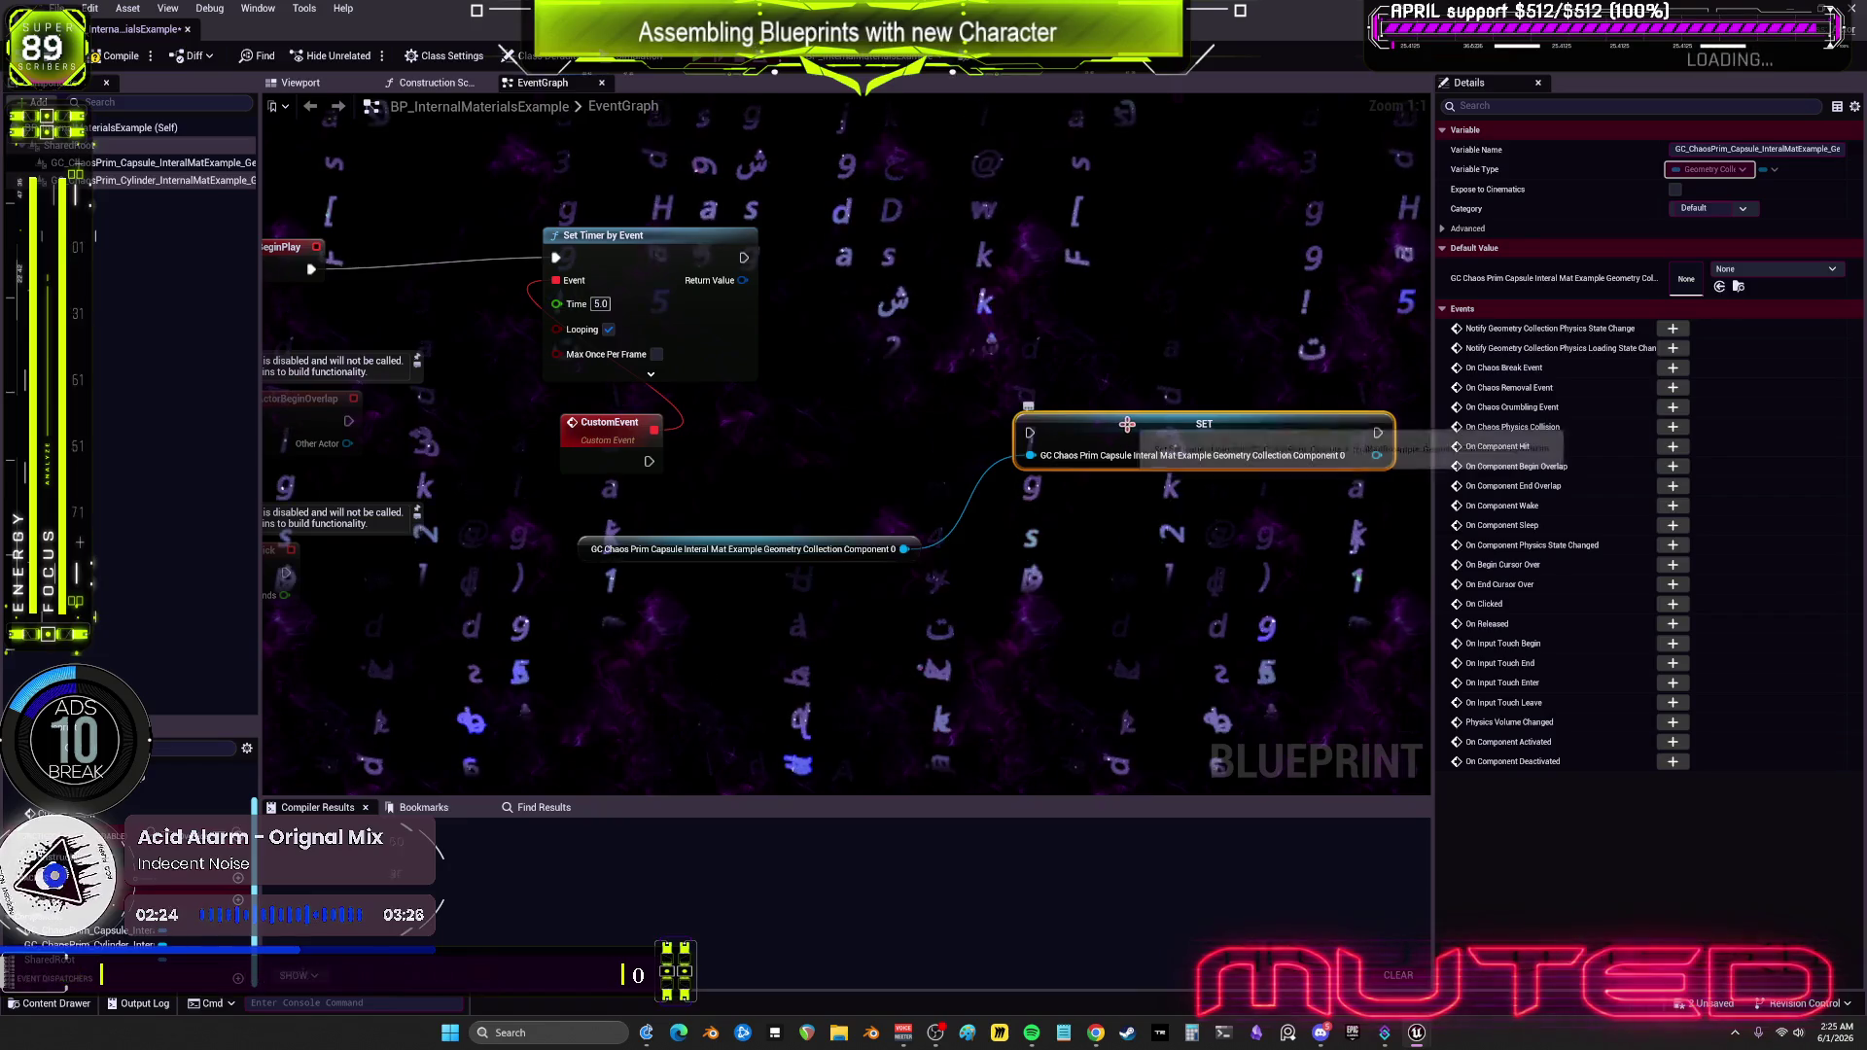
pyautogui.hotkey('ctrl', 'z')
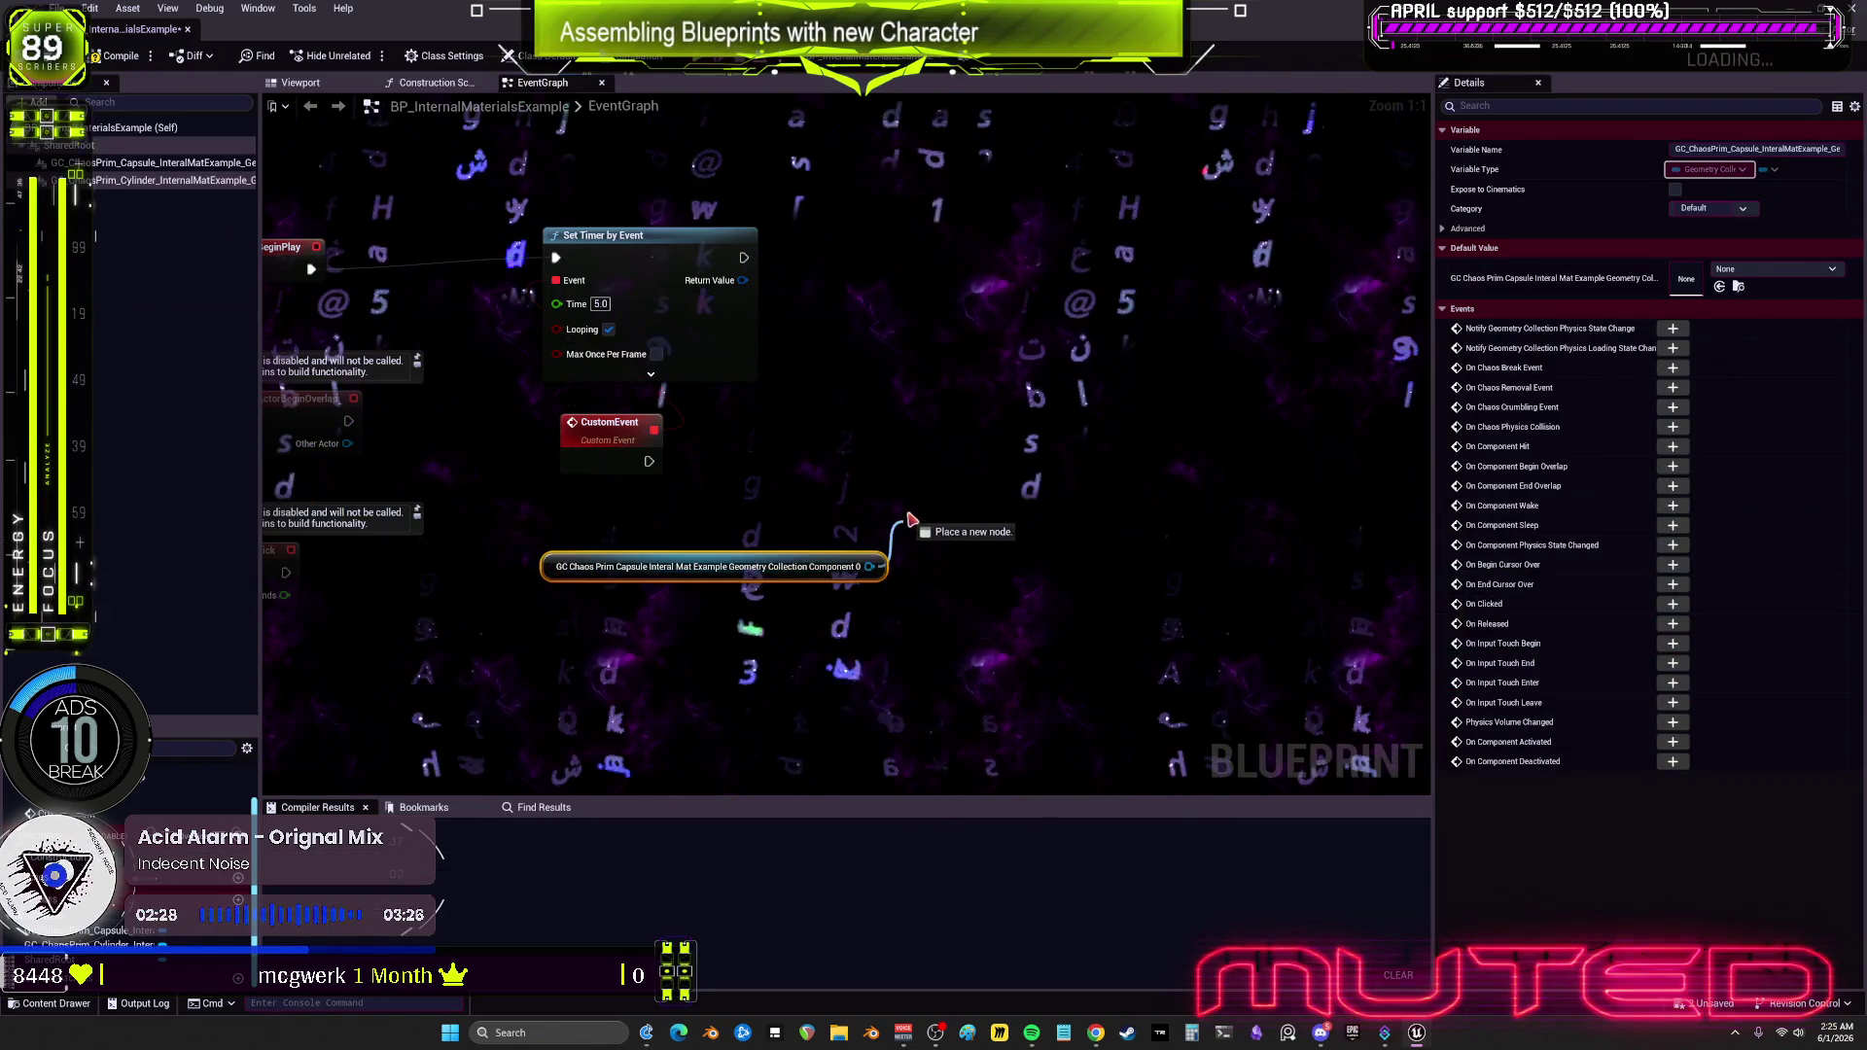
# Step: Search actions for 'set material' and try a Set members in Material Proxy Settings node
pyautogui.moveTo(909, 518); pyautogui.dragTo(911, 523)
pyautogui.press('Escape')
pyautogui.rightClick(937, 428)
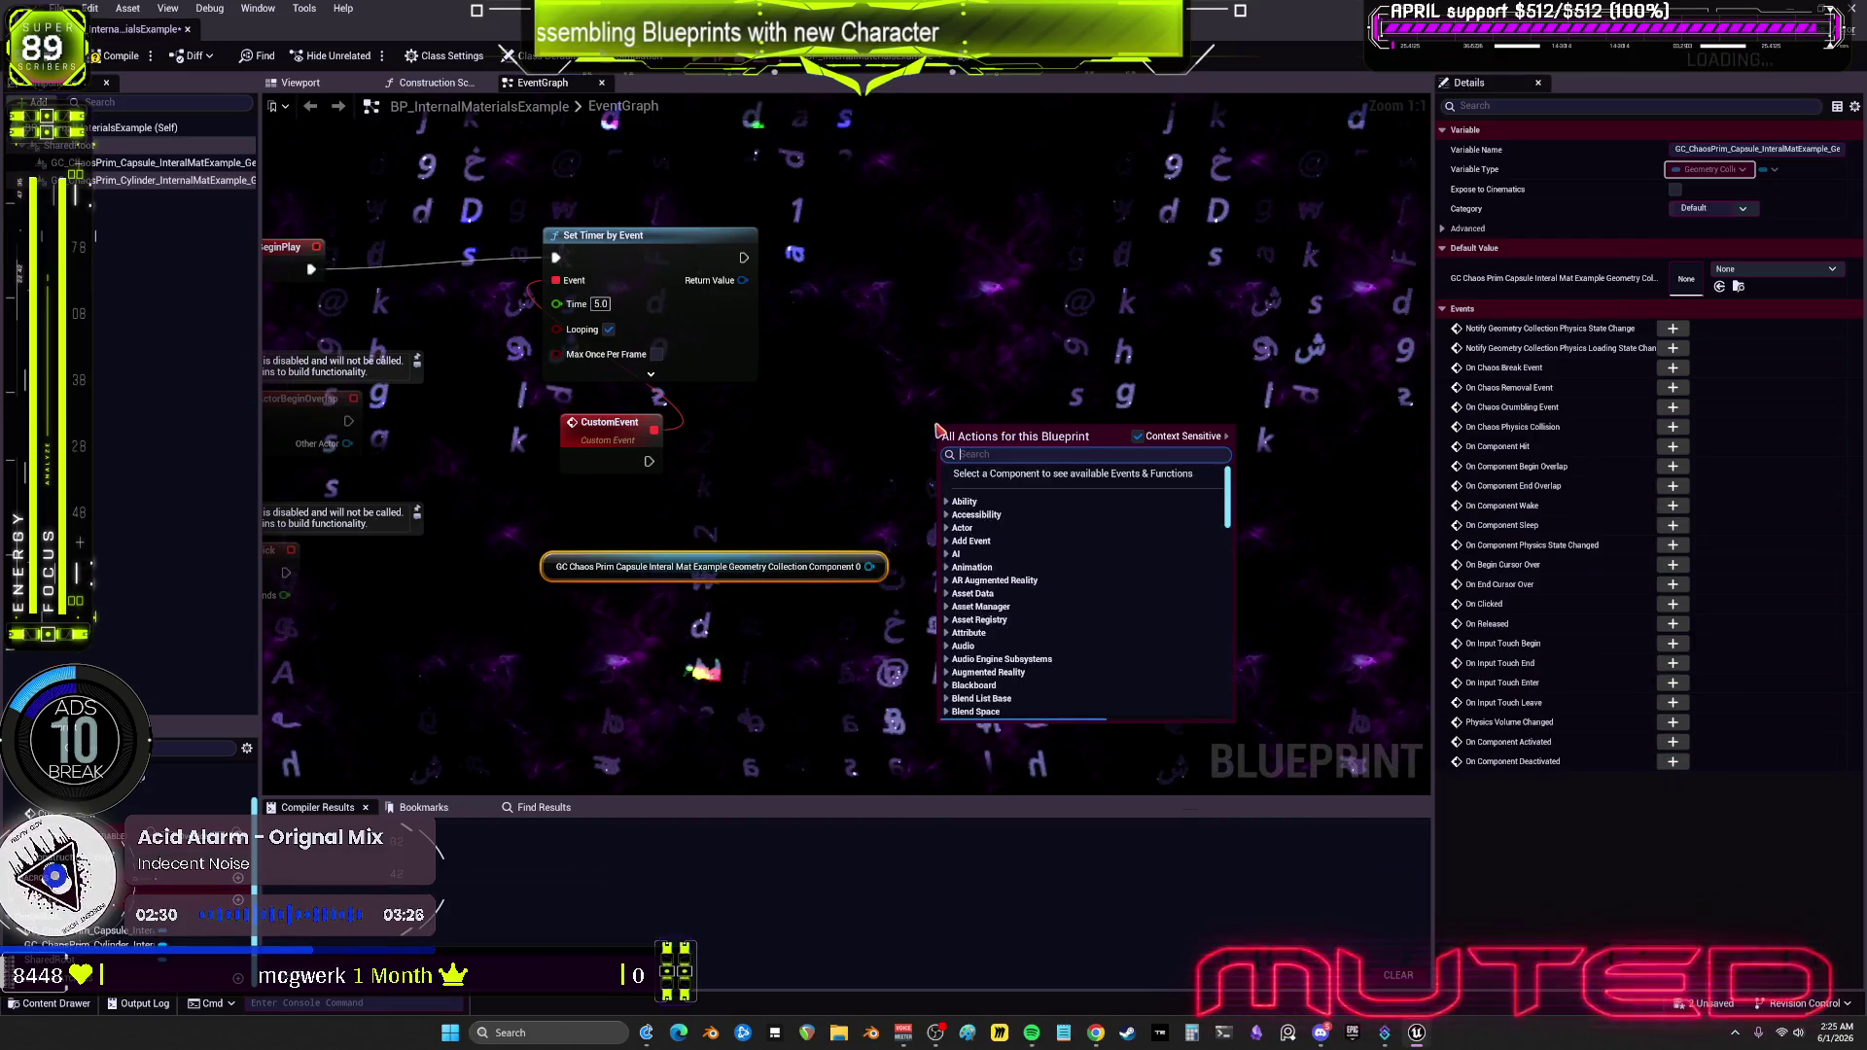
pyautogui.write('set materia')
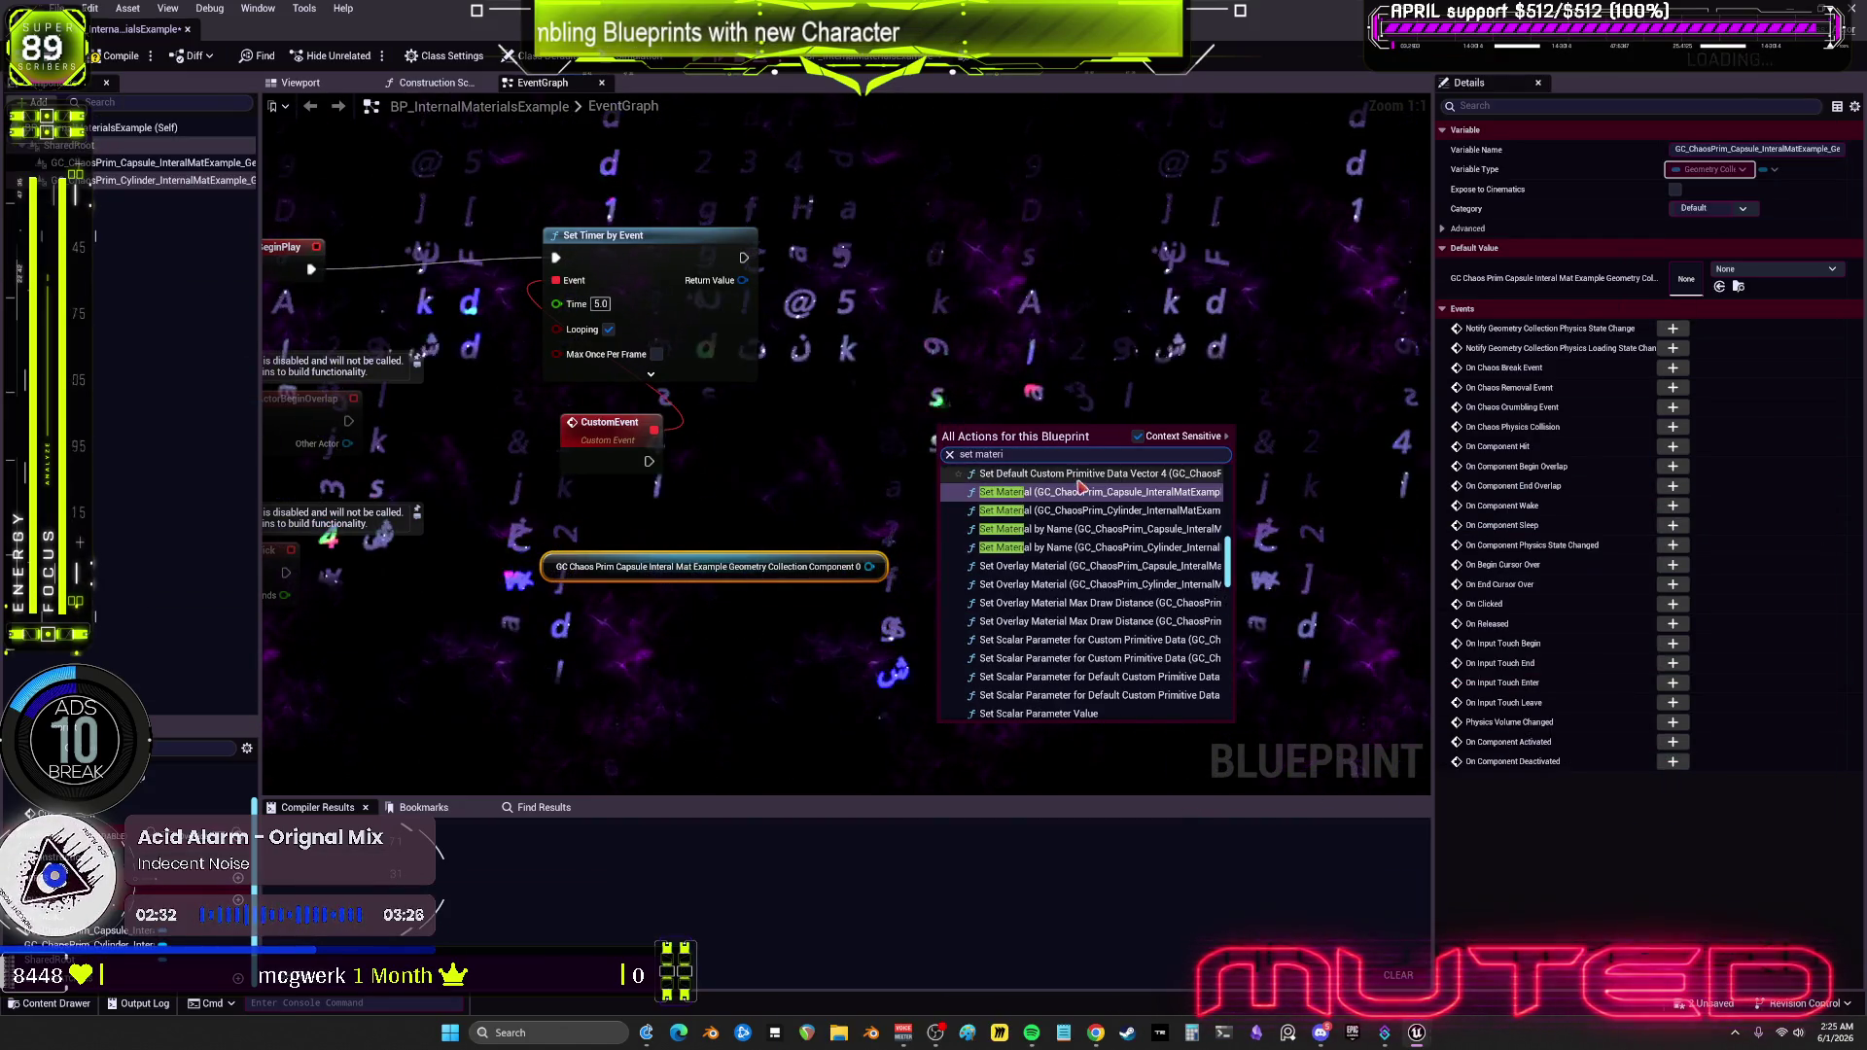
pyautogui.write('l')
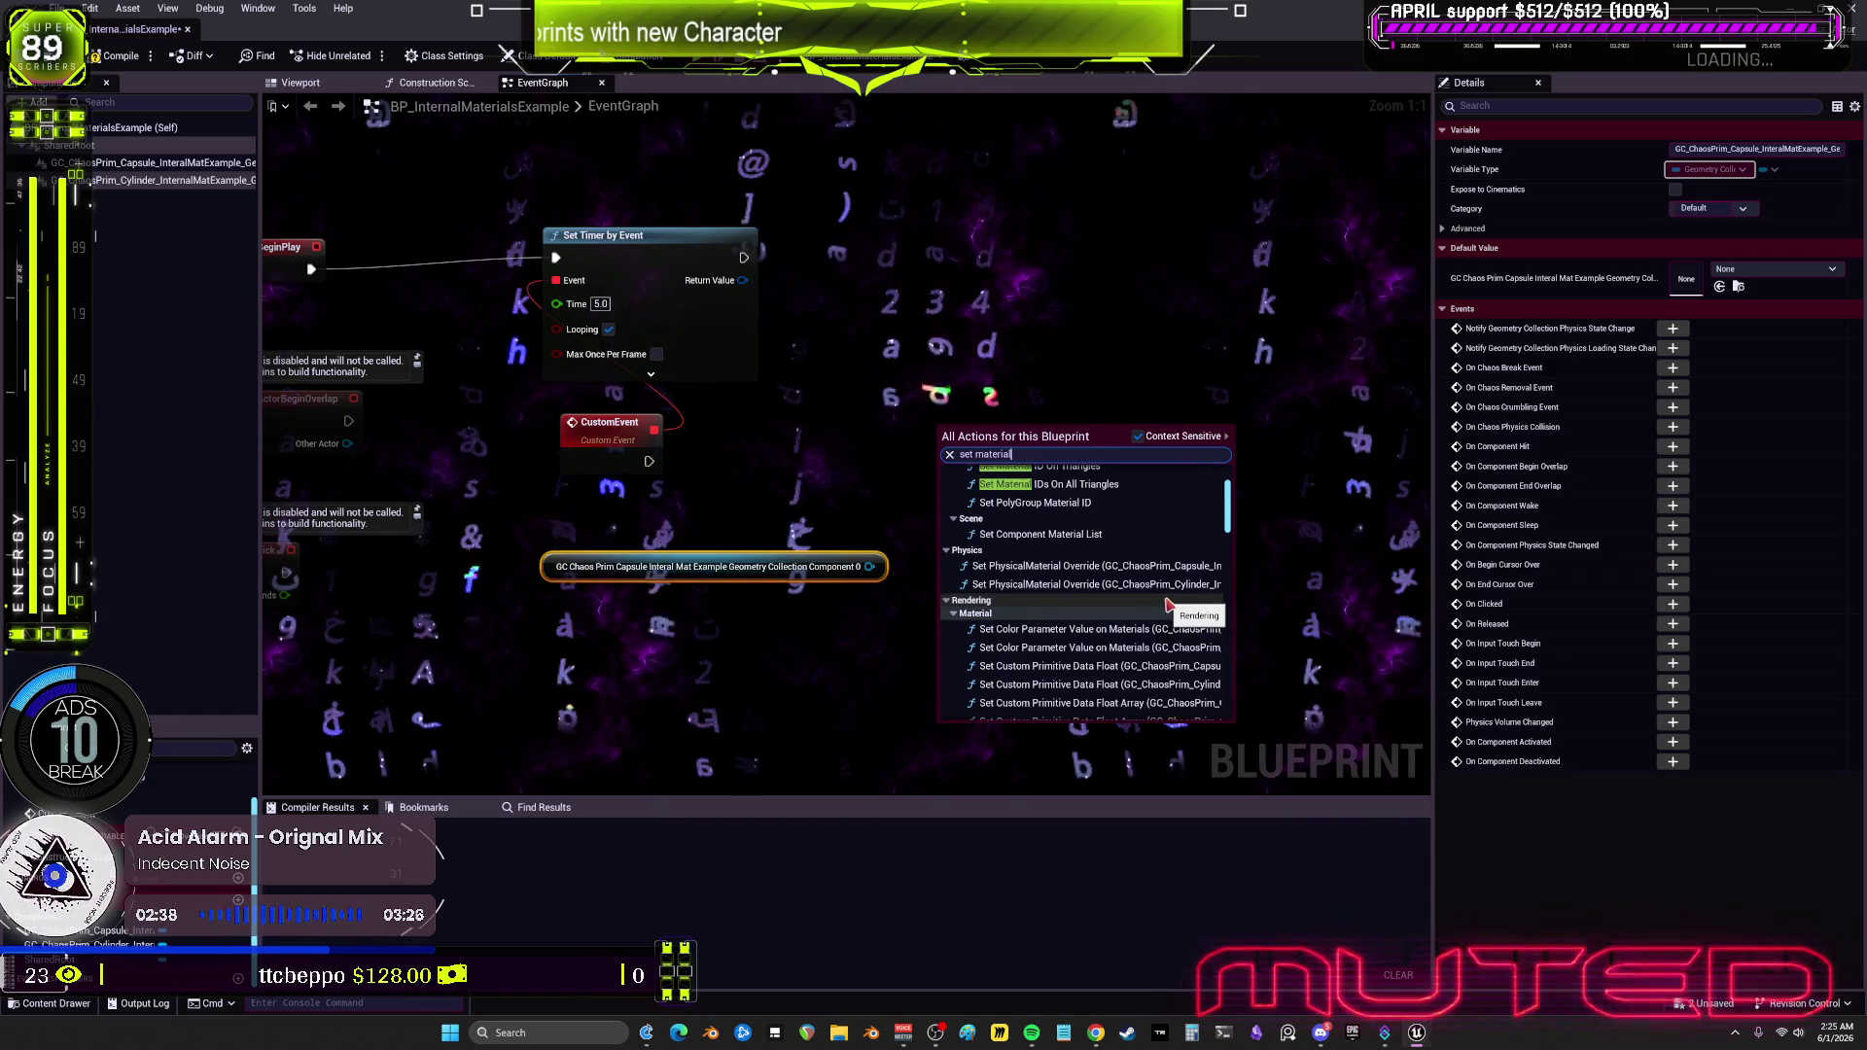
pyautogui.scroll(-5, 1168, 605)
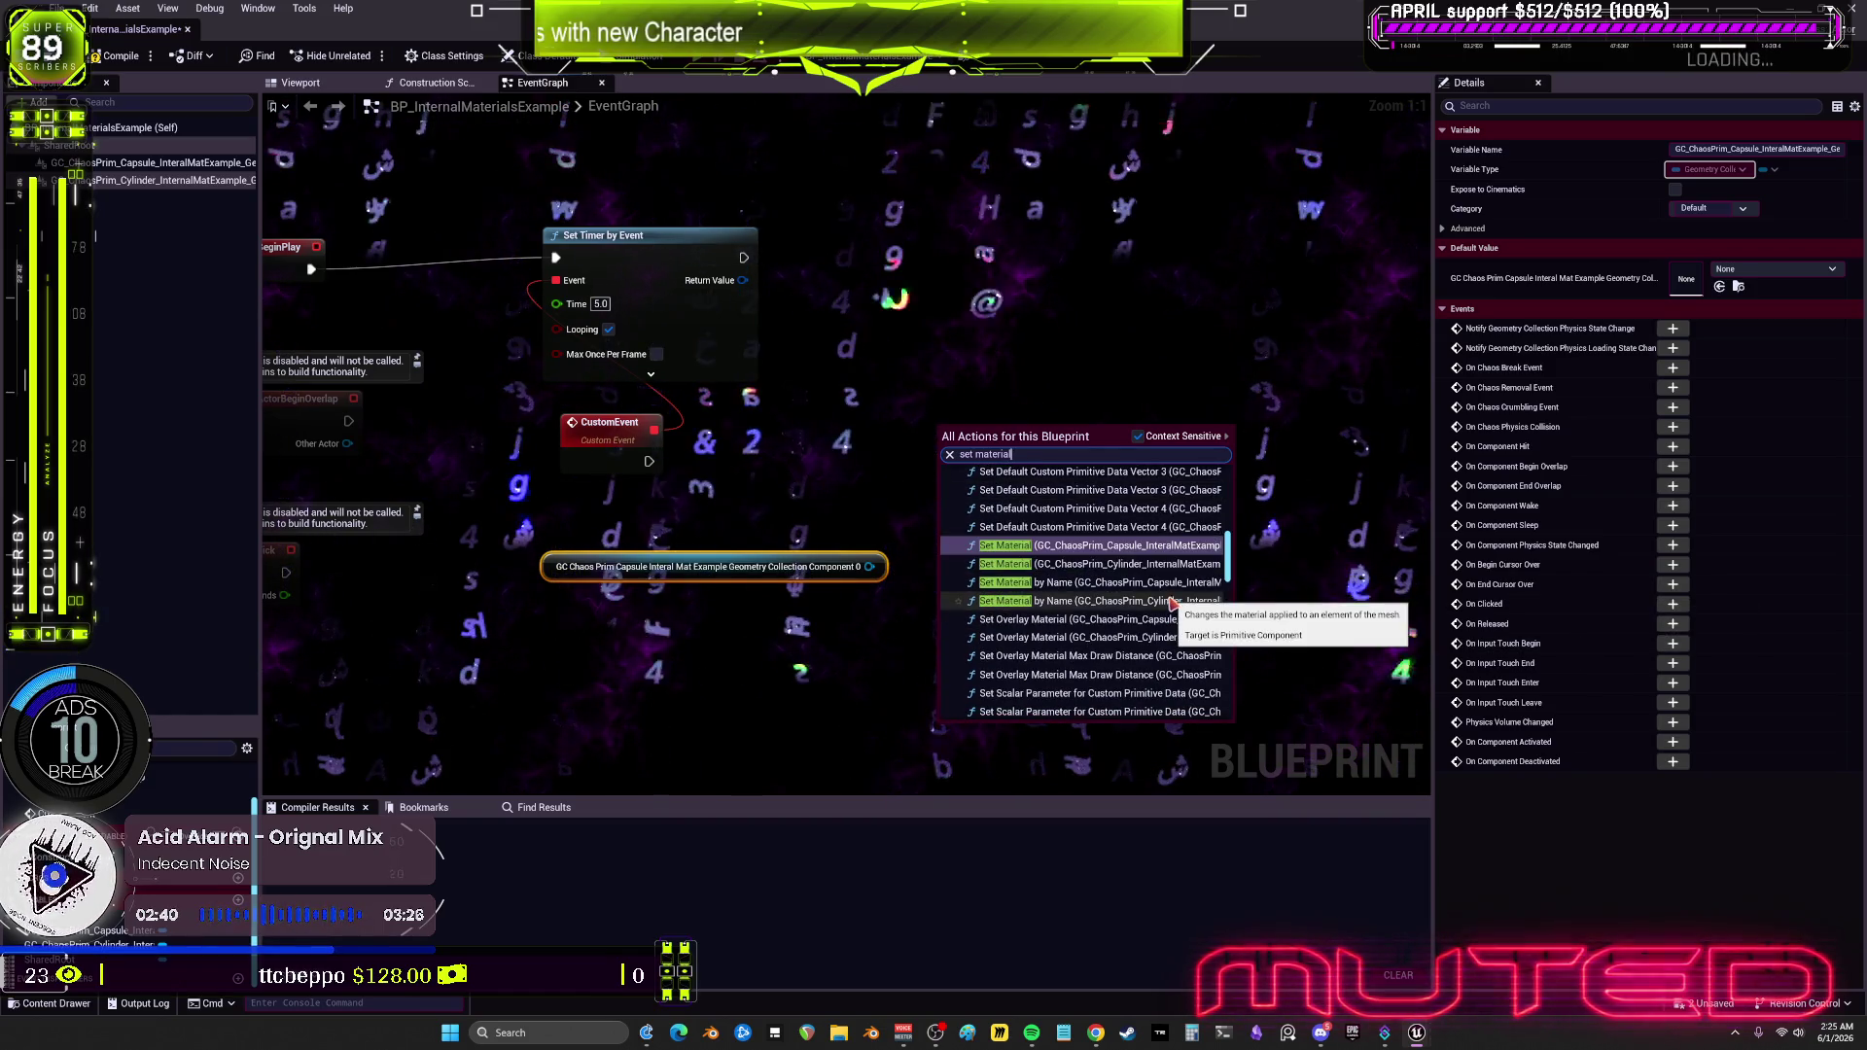
pyautogui.scroll(-5, 1164, 592)
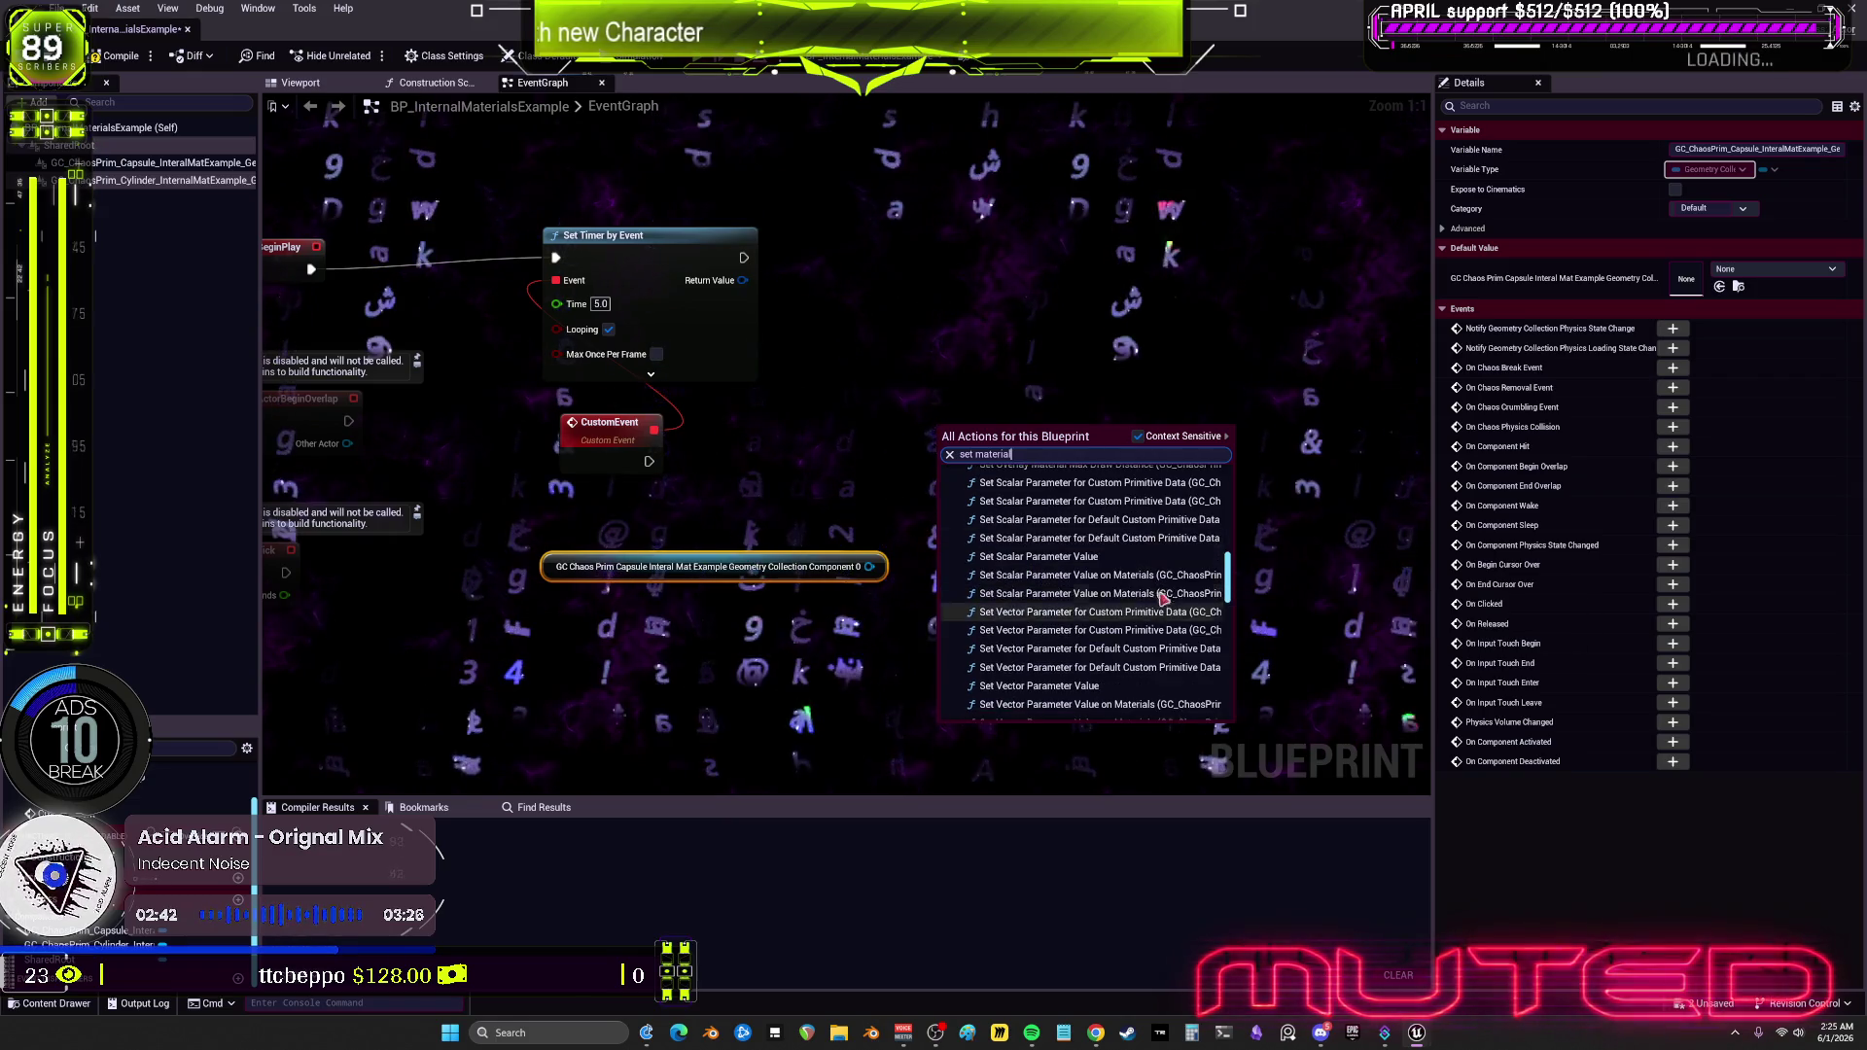
pyautogui.scroll(-5, 1118, 632)
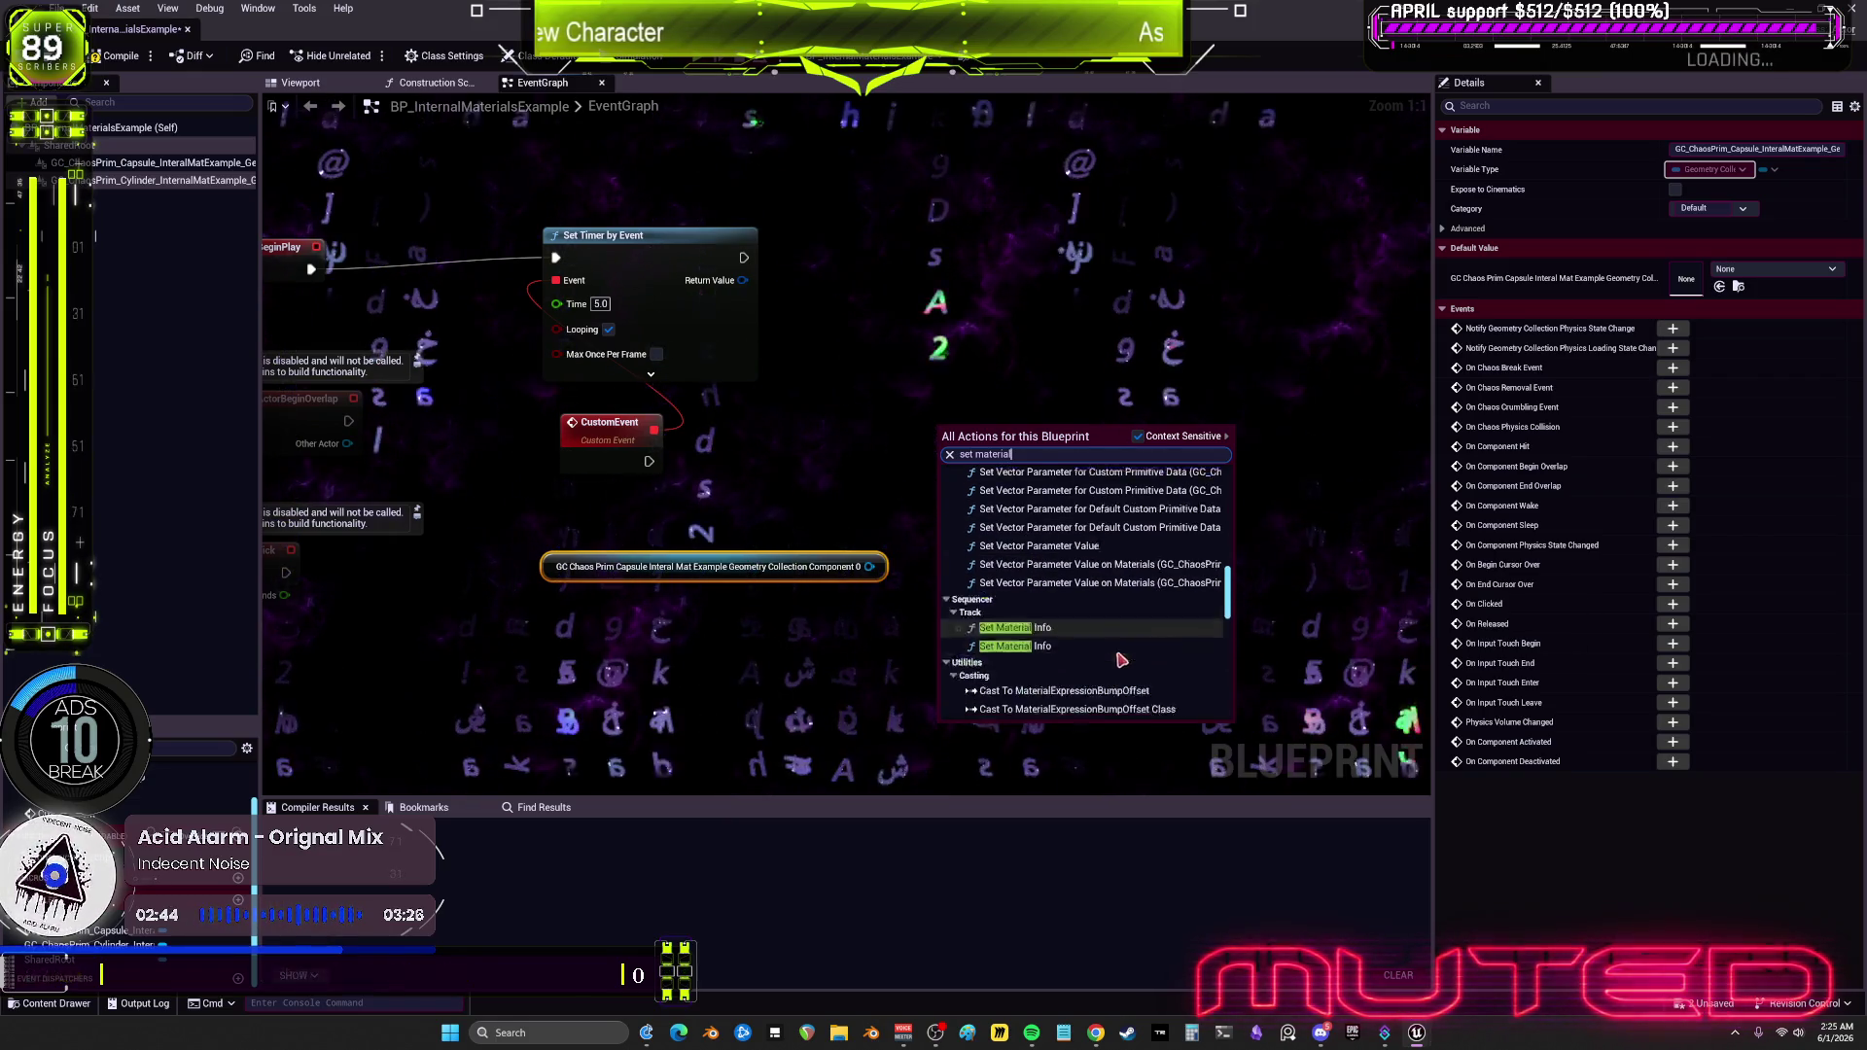
pyautogui.scroll(-5, 1167, 612)
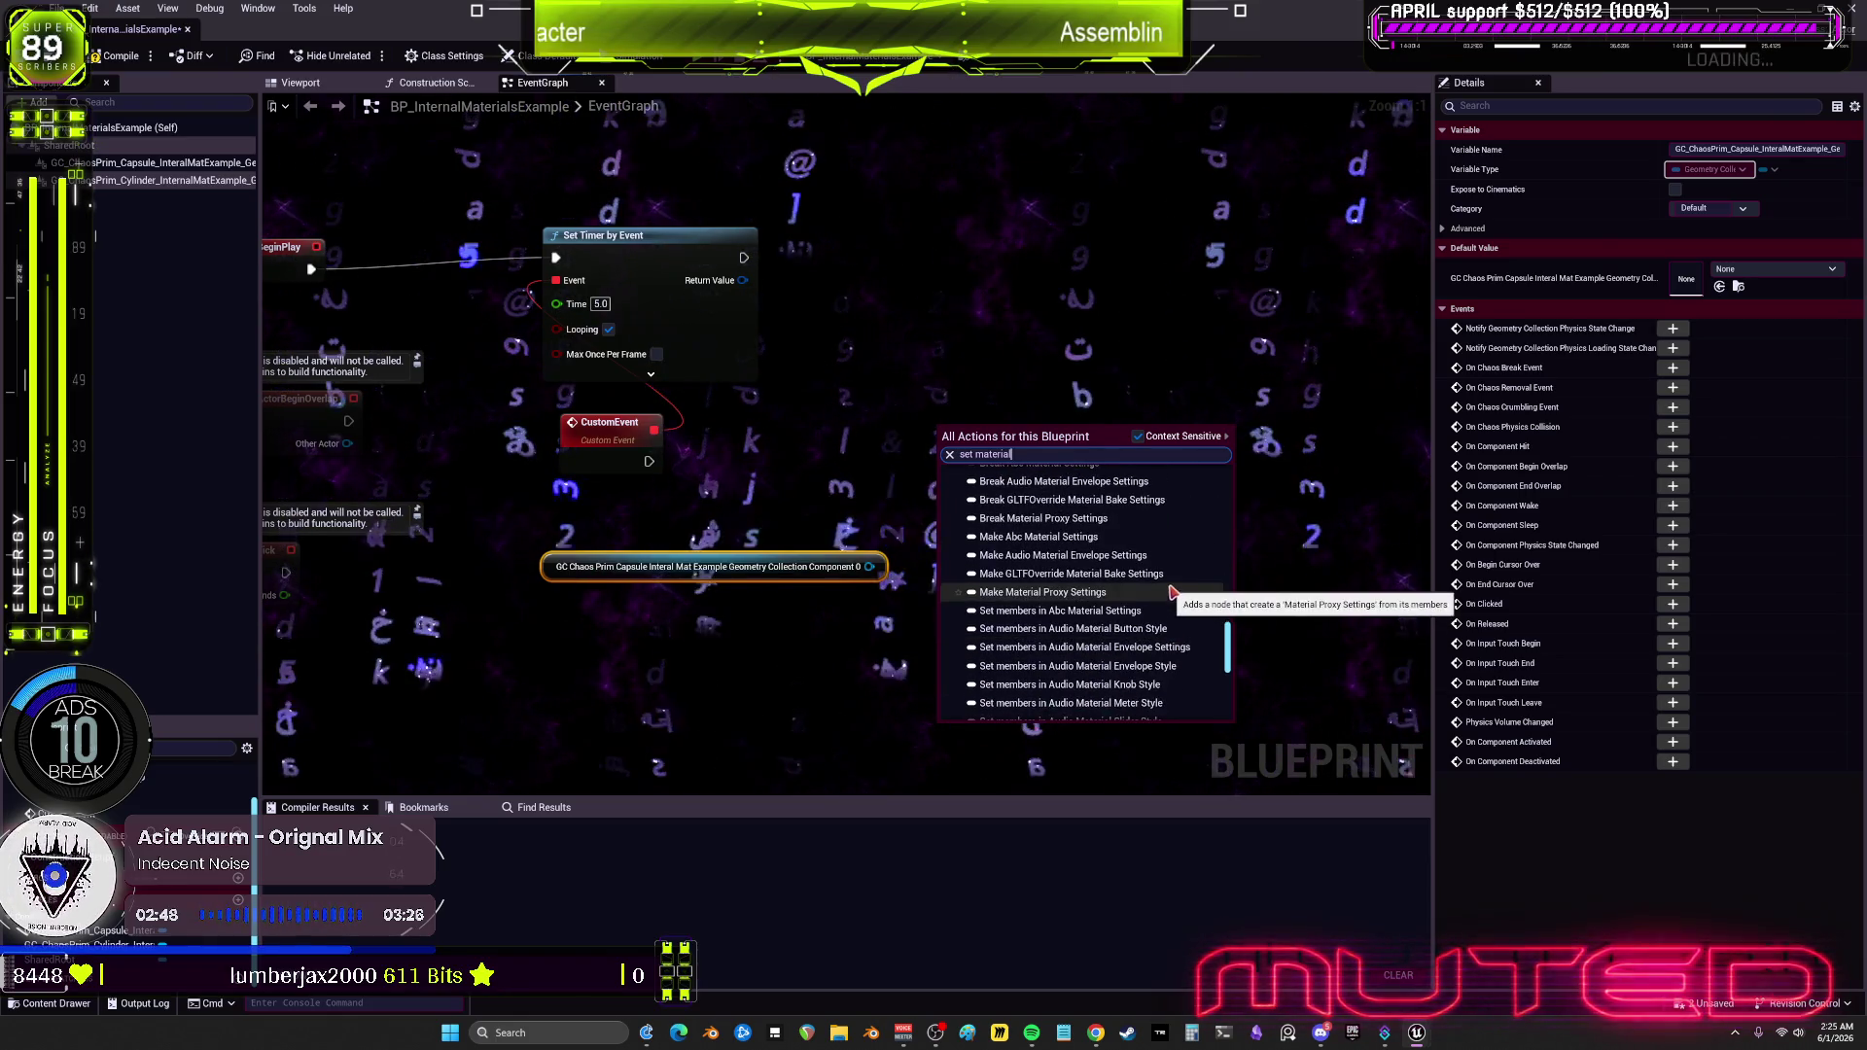
pyautogui.scroll(2, 1166, 603)
pyautogui.scroll(-10, 1147, 602)
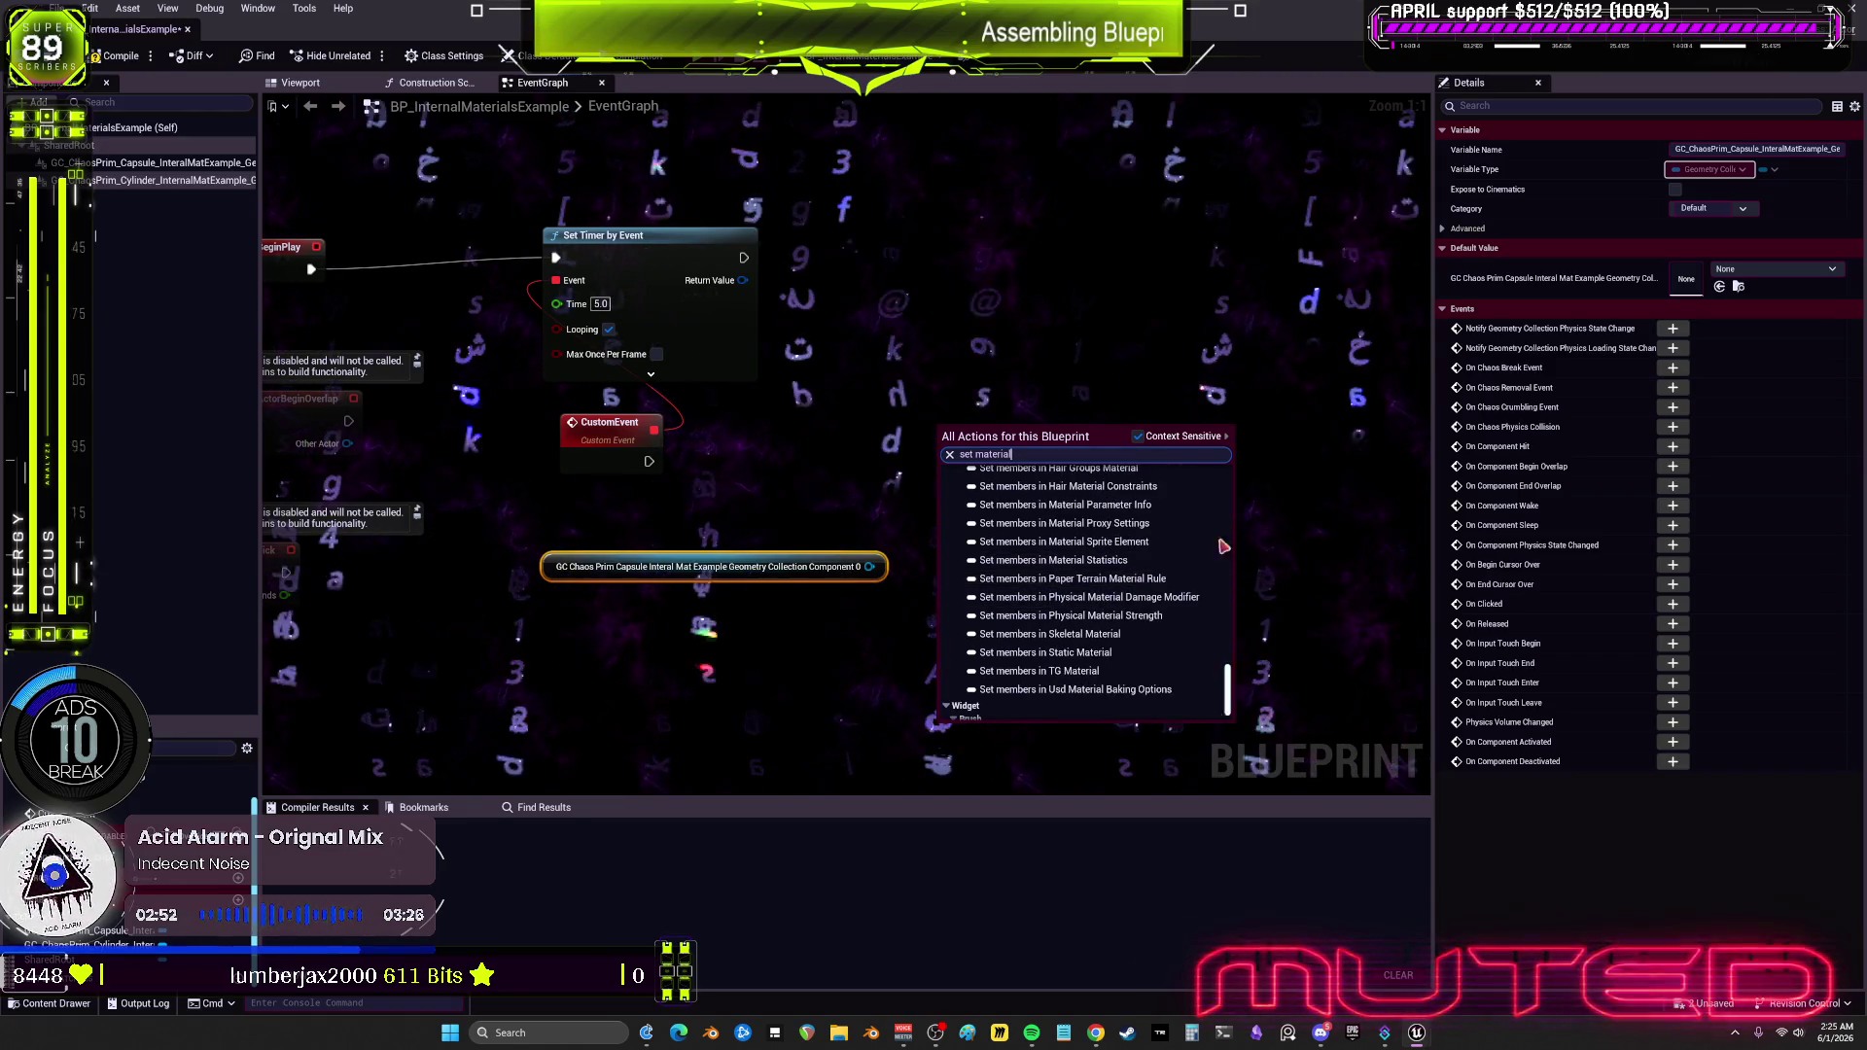
pyautogui.click(1138, 526)
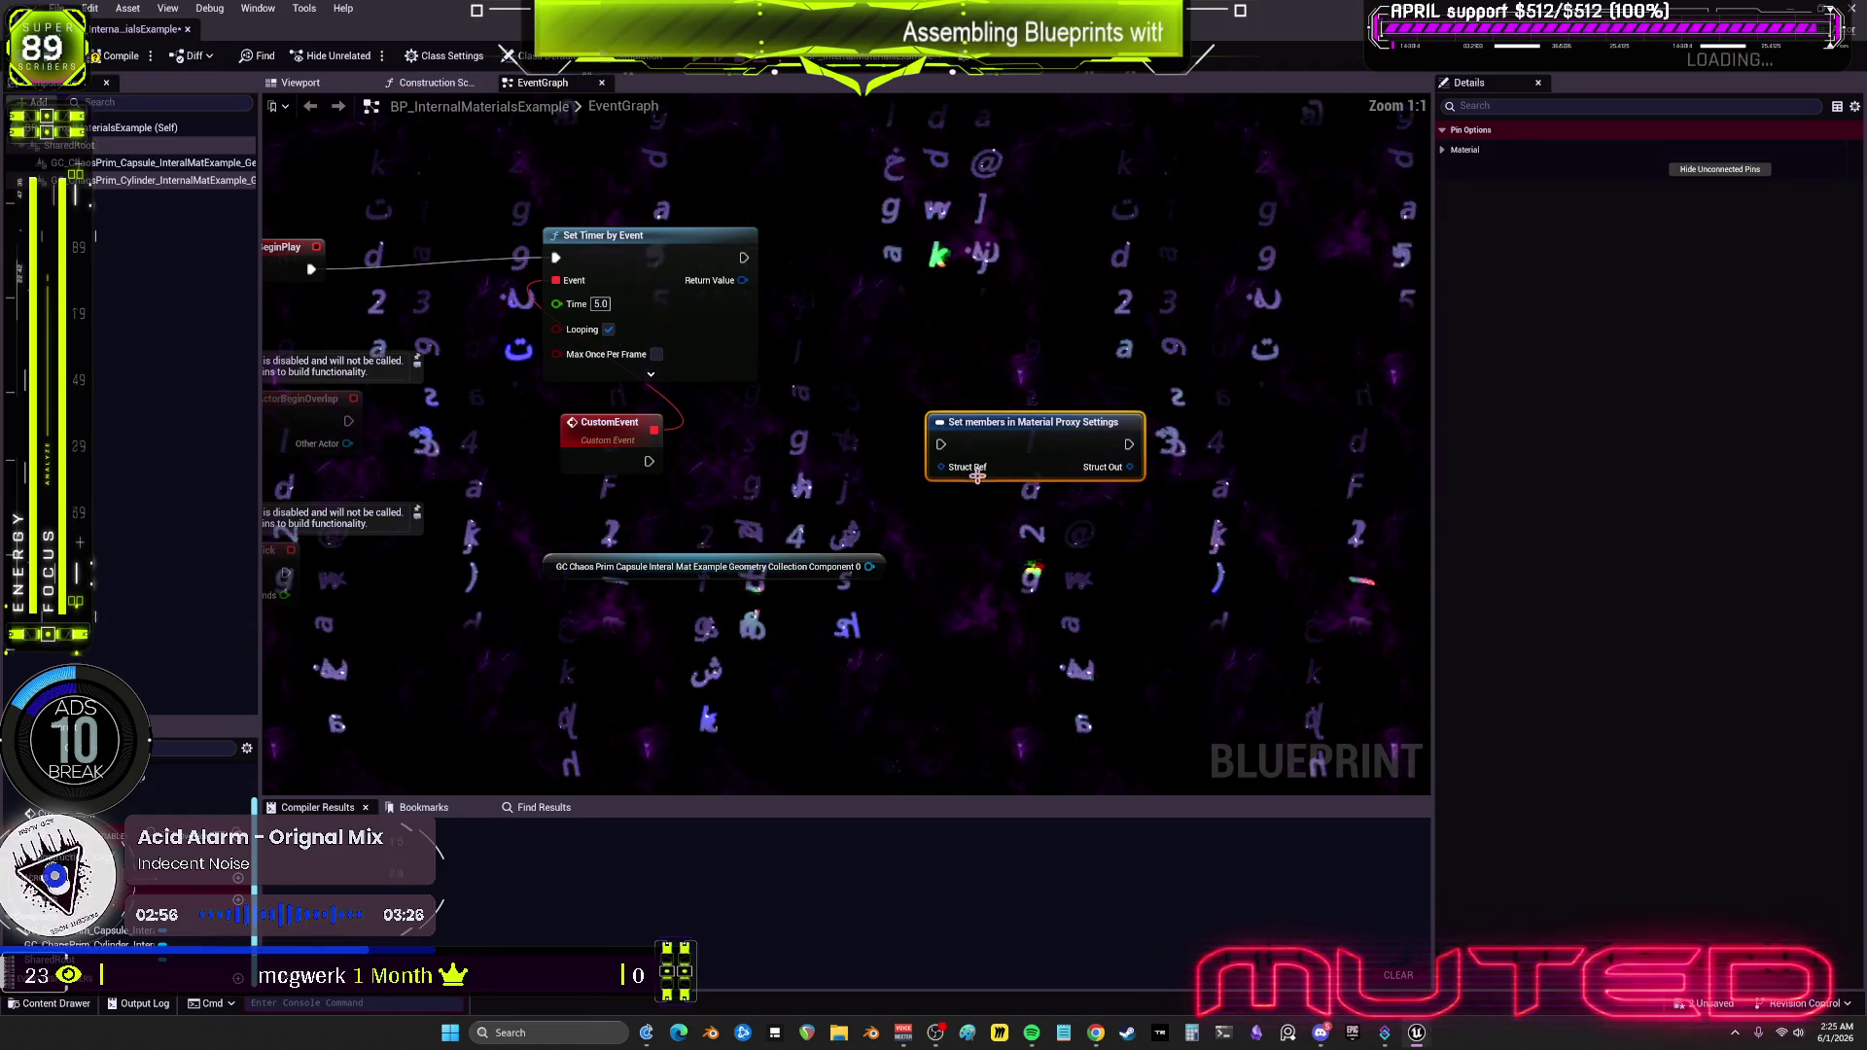
pyautogui.moveTo(994, 455)
pyautogui.mouseDown()
pyautogui.moveTo(1029, 491)
pyautogui.moveTo(888, 484)
pyautogui.moveTo(902, 632)
pyautogui.moveTo(1089, 627)
pyautogui.mouseUp()
pyautogui.click(1444, 151)
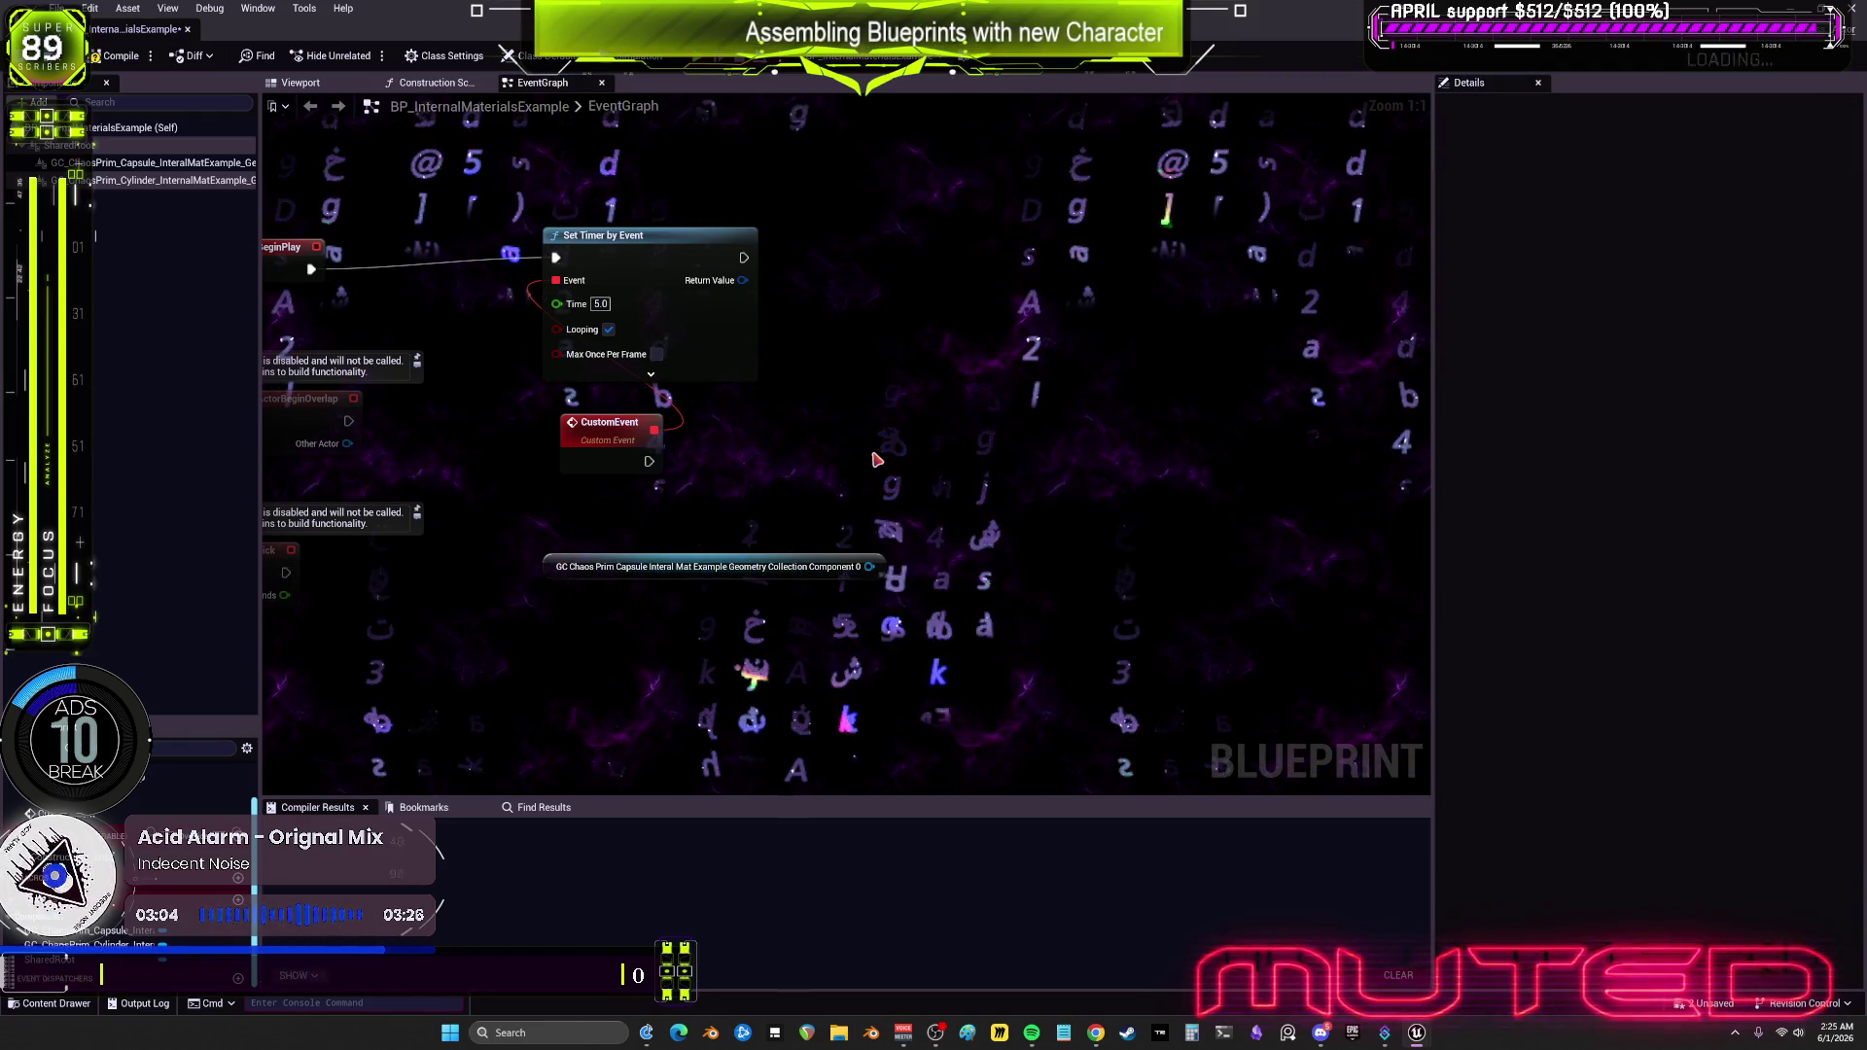
# Step: Add a Set Material node for the capsule component and delete the extra component reference
pyautogui.rightClick(906, 447)
pyautogui.write('set ma')
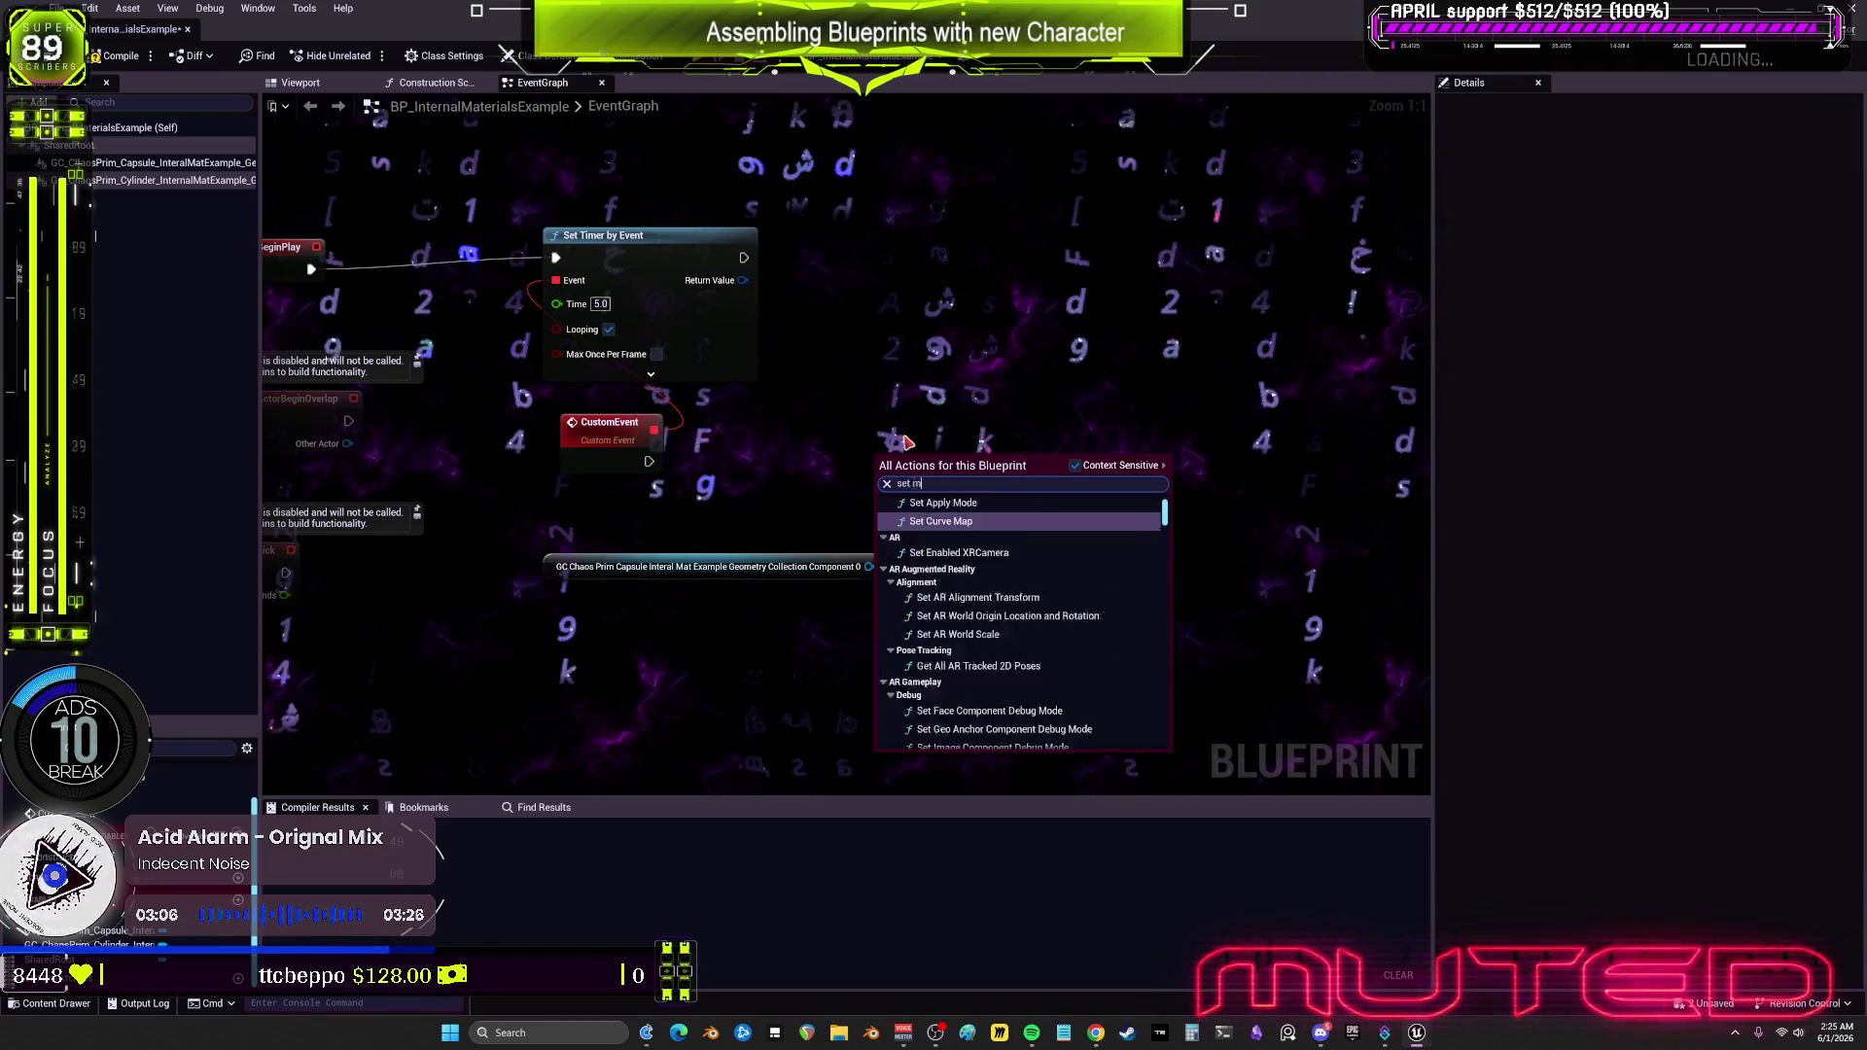
pyautogui.write('terial')
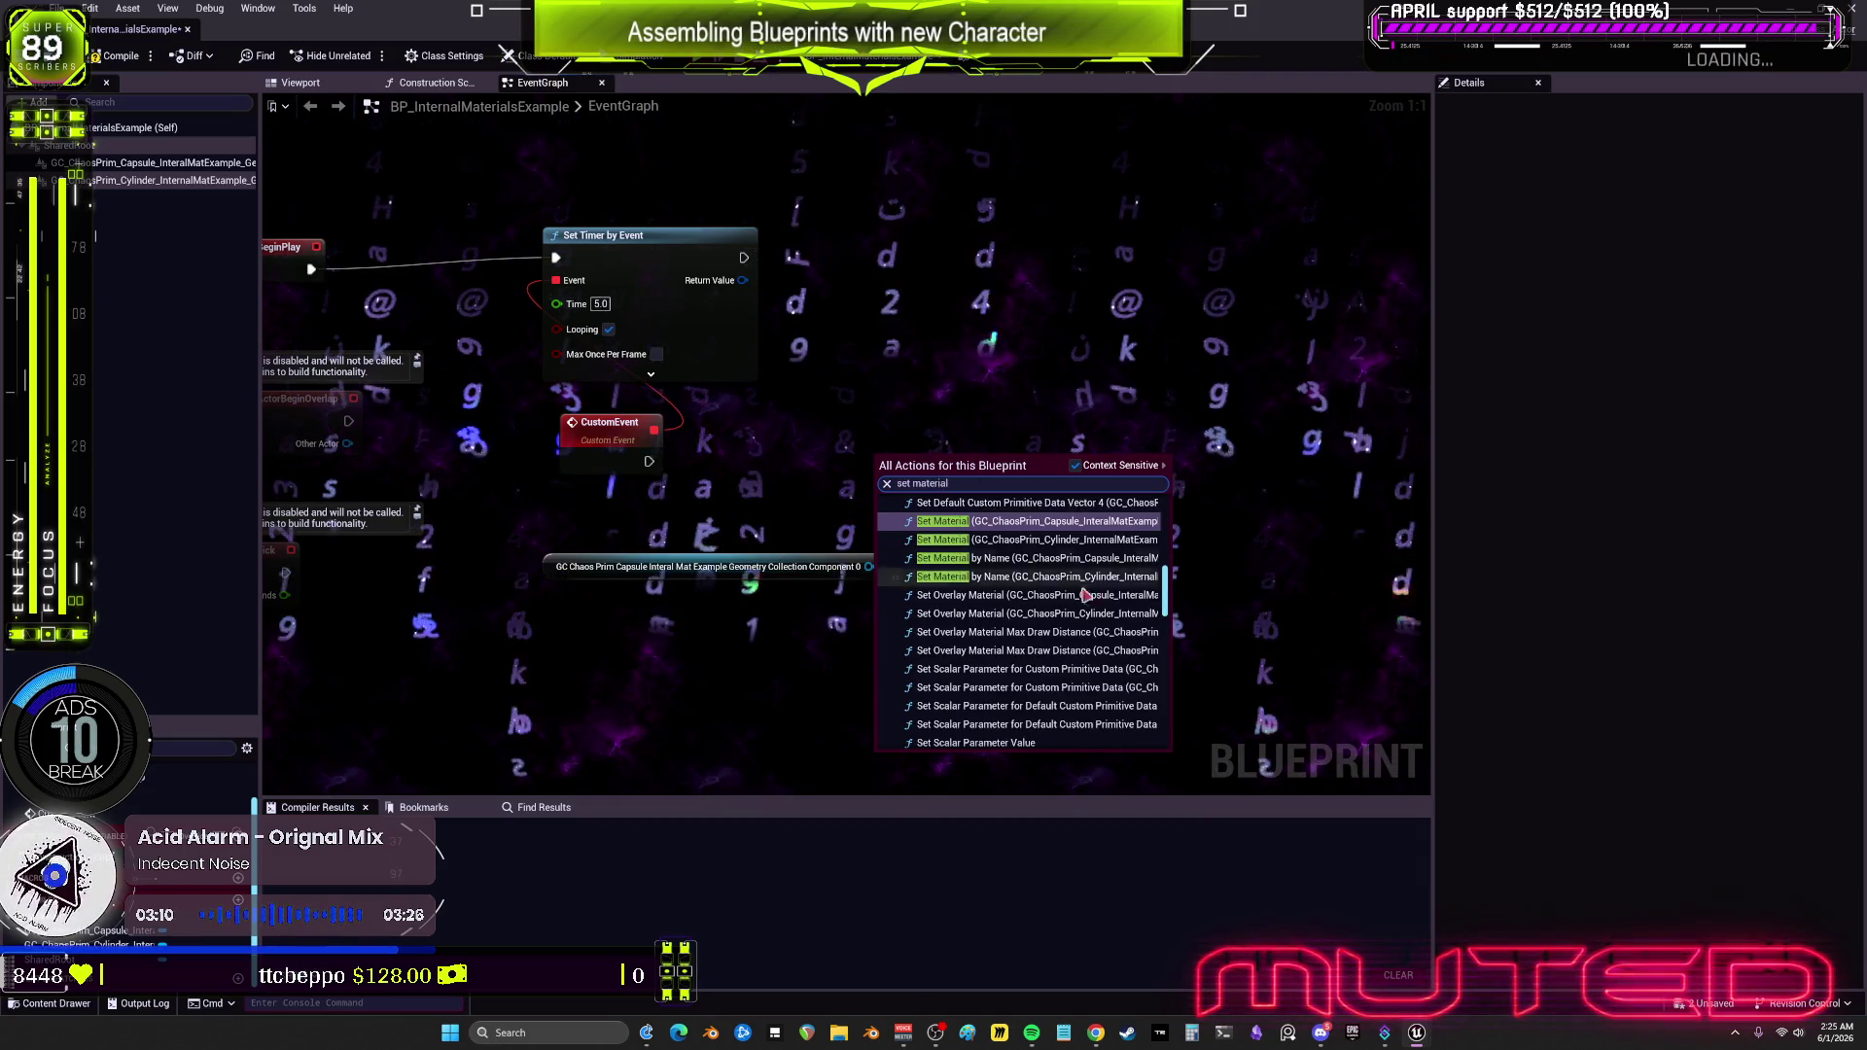
pyautogui.click(1111, 616)
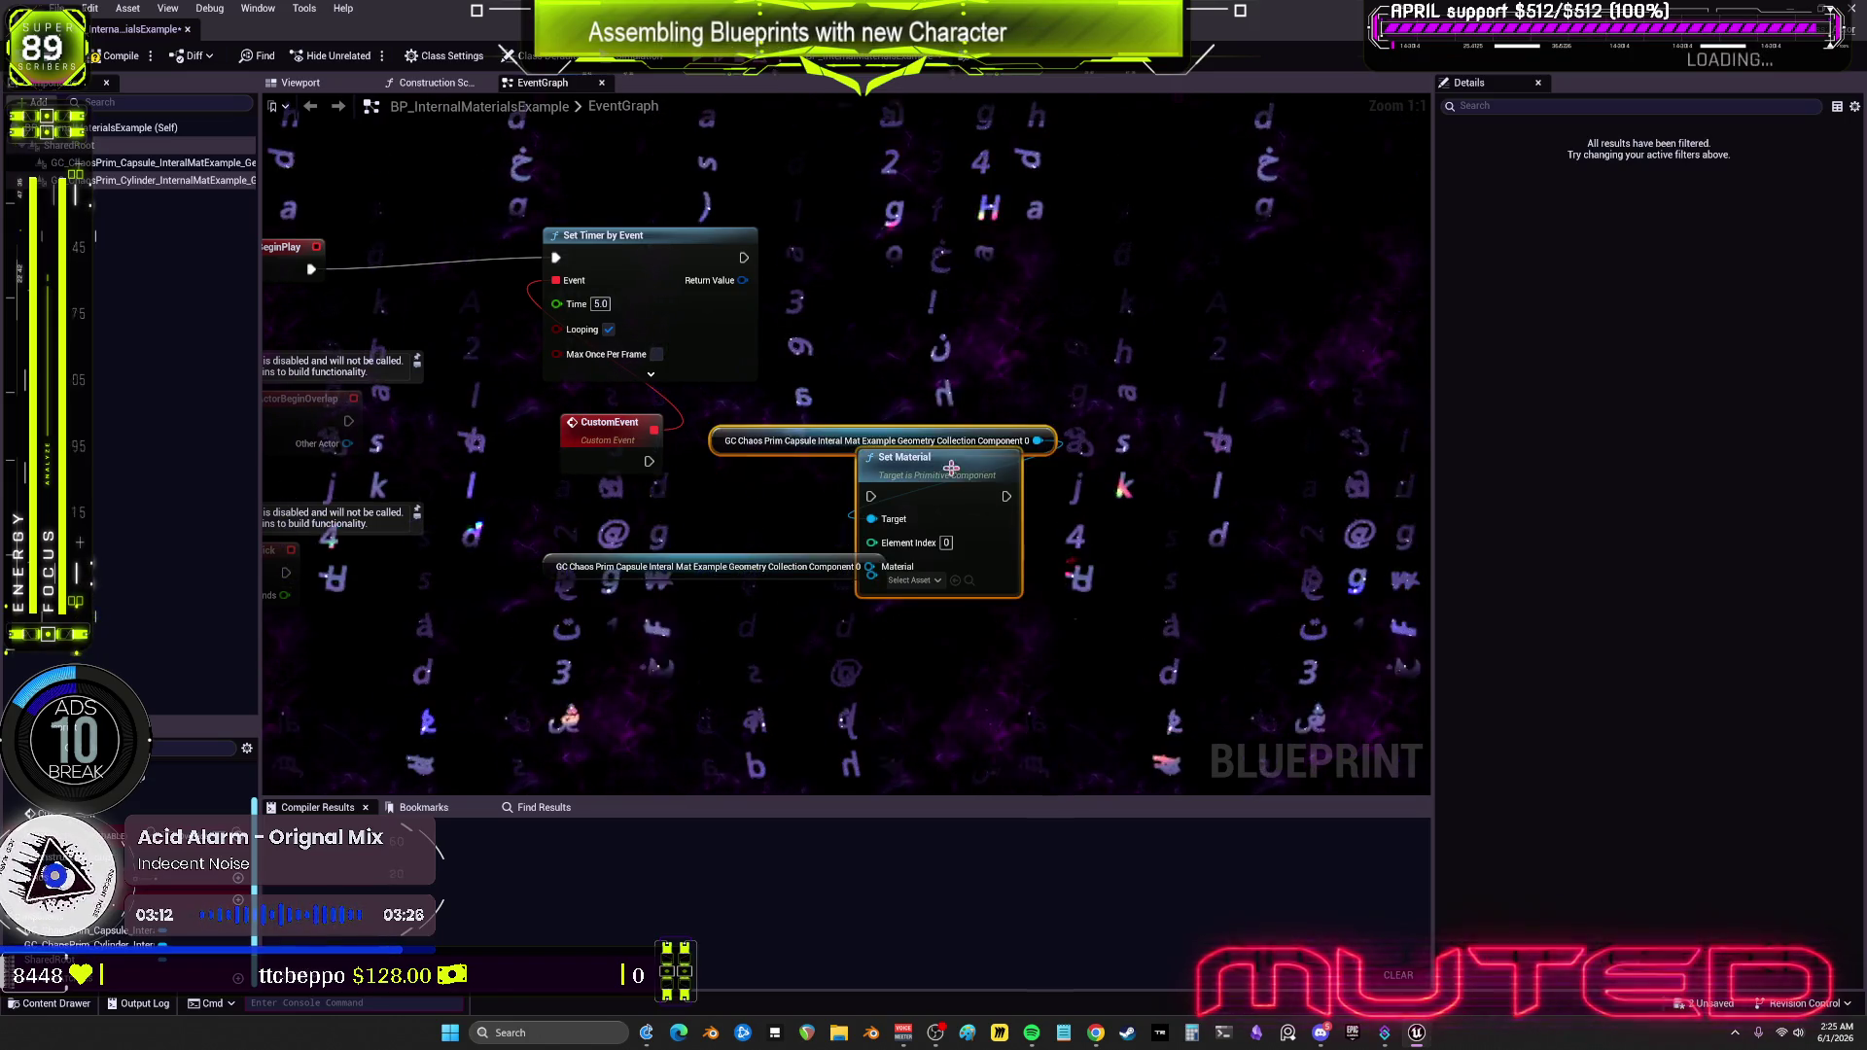
pyautogui.click(841, 465)
pyautogui.press('Delete')
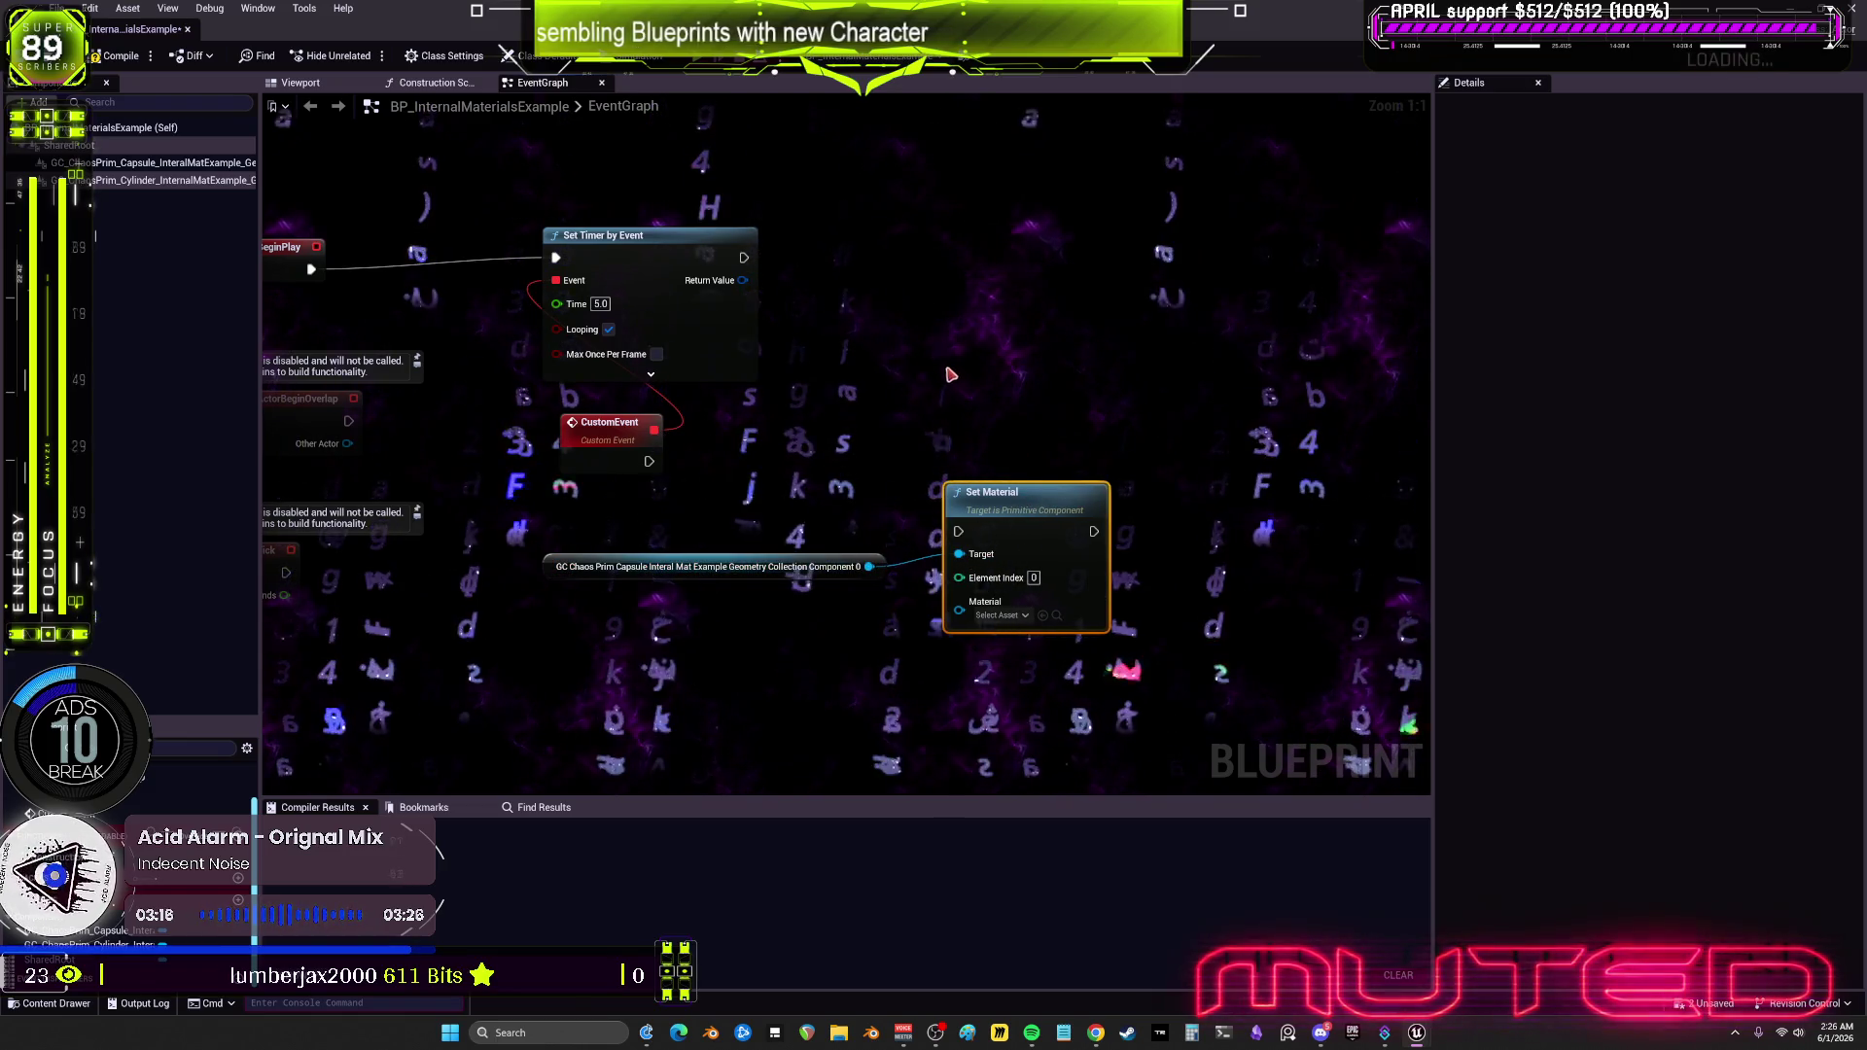
# Step: Add a MultiGate node with Loop enabled
pyautogui.rightClick(838, 379)
pyautogui.write('fl')
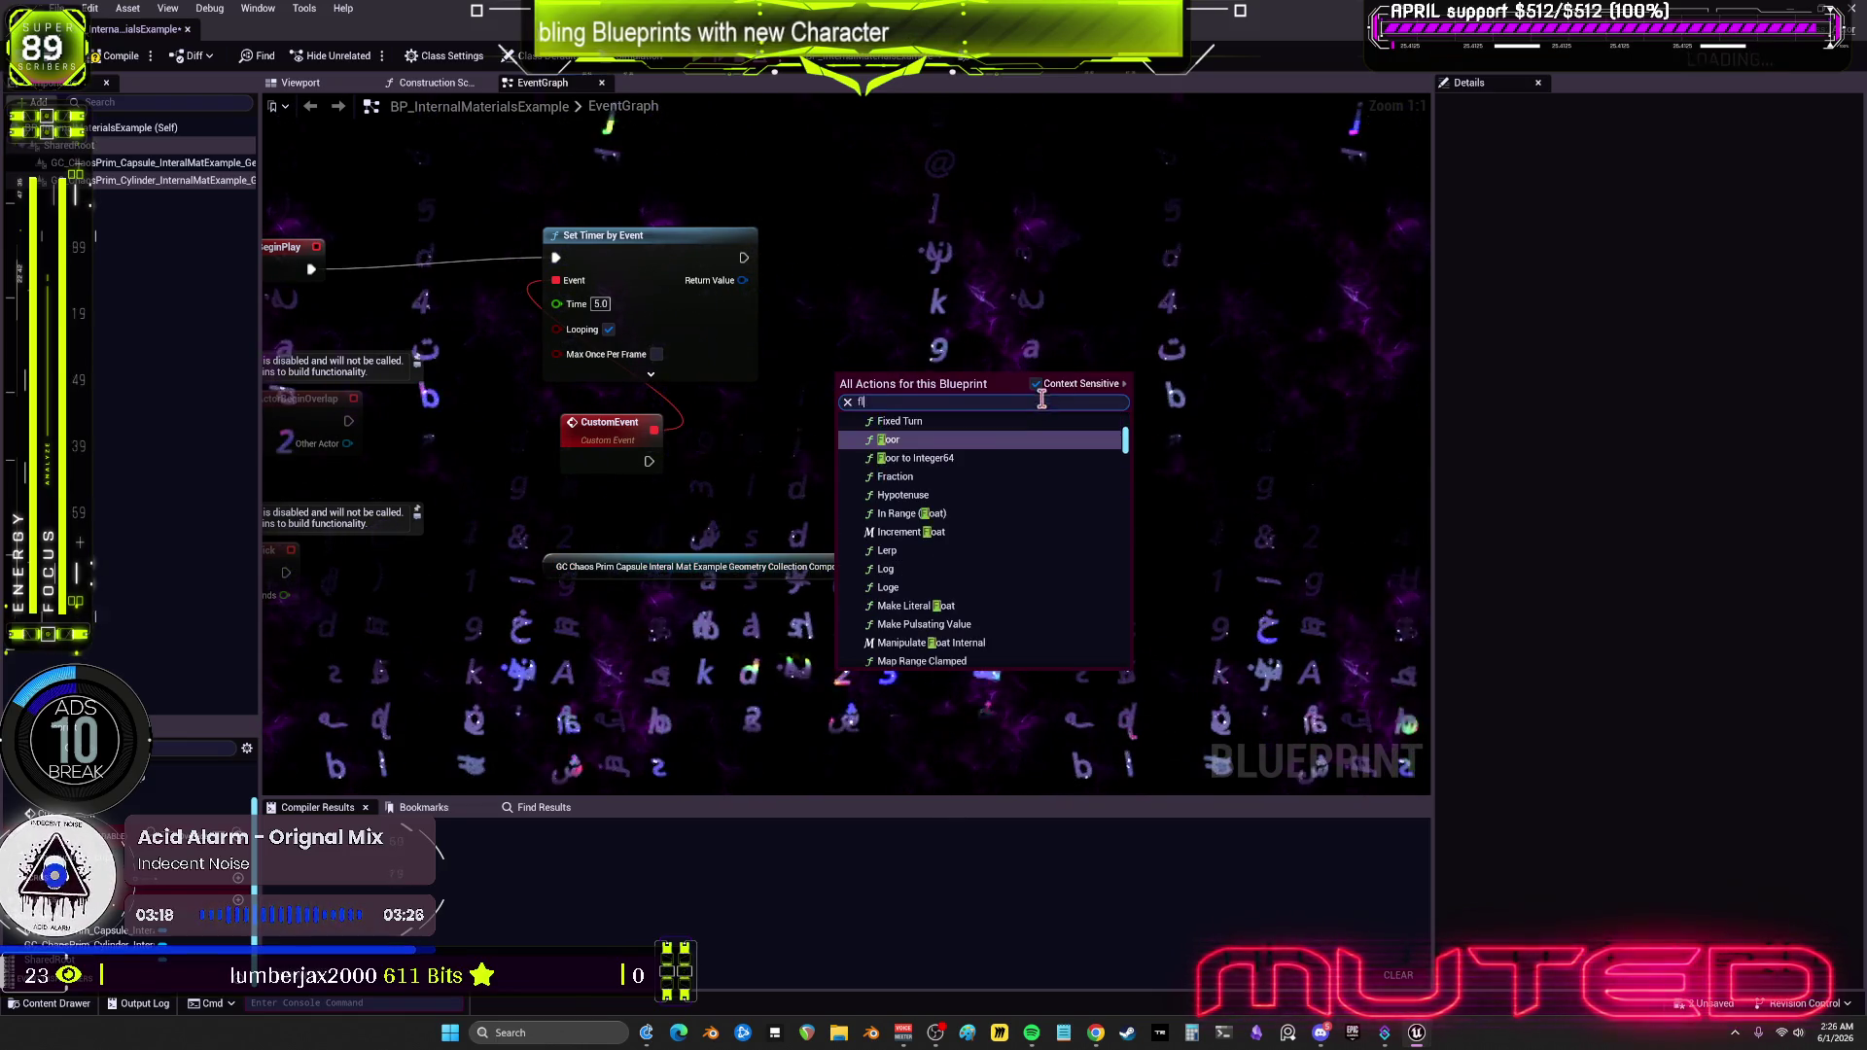
pyautogui.write('ip')
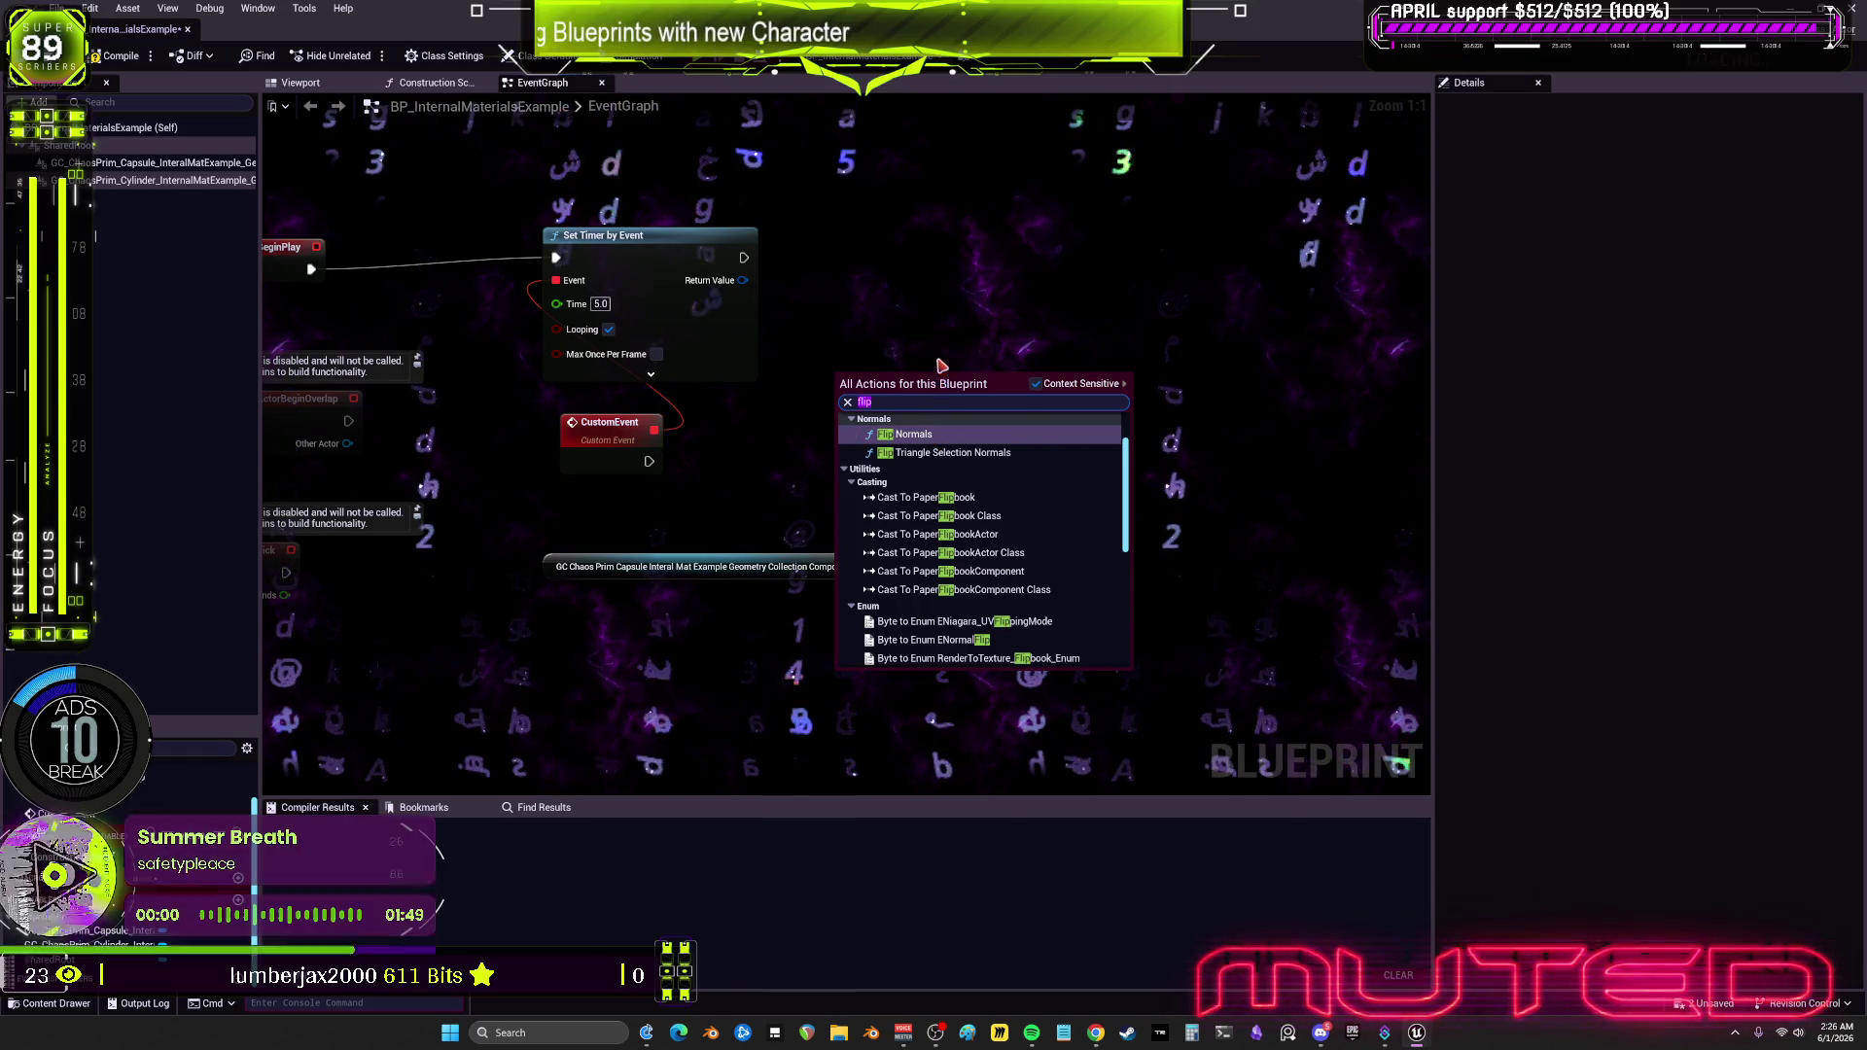
pyautogui.press('BackSpace')
pyautogui.press('BackSpace')
pyautogui.press('BackSpace')
pyautogui.write('mult')
pyautogui.click(966, 450)
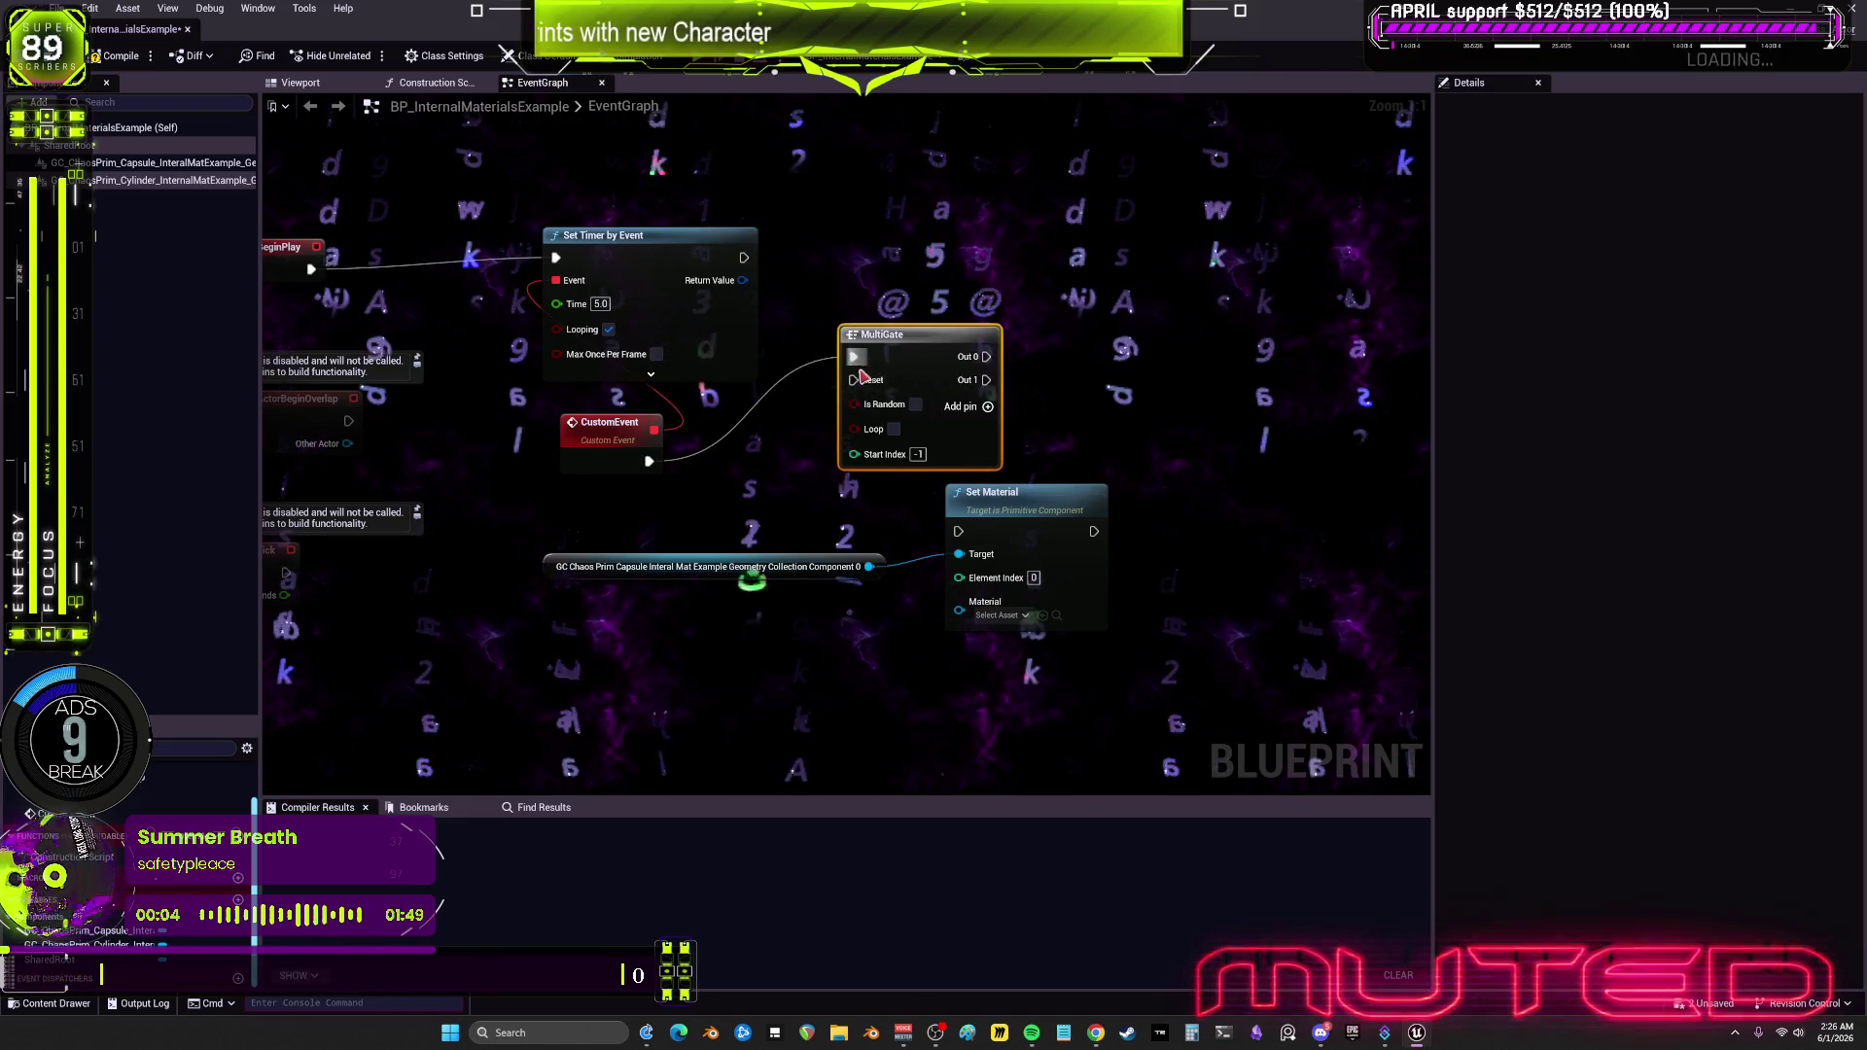
pyautogui.click(894, 429)
# Step: Wire MultiGate Out 0 into Set Material and duplicate the node for the second output
pyautogui.moveTo(892, 504); pyautogui.dragTo(1067, 487)
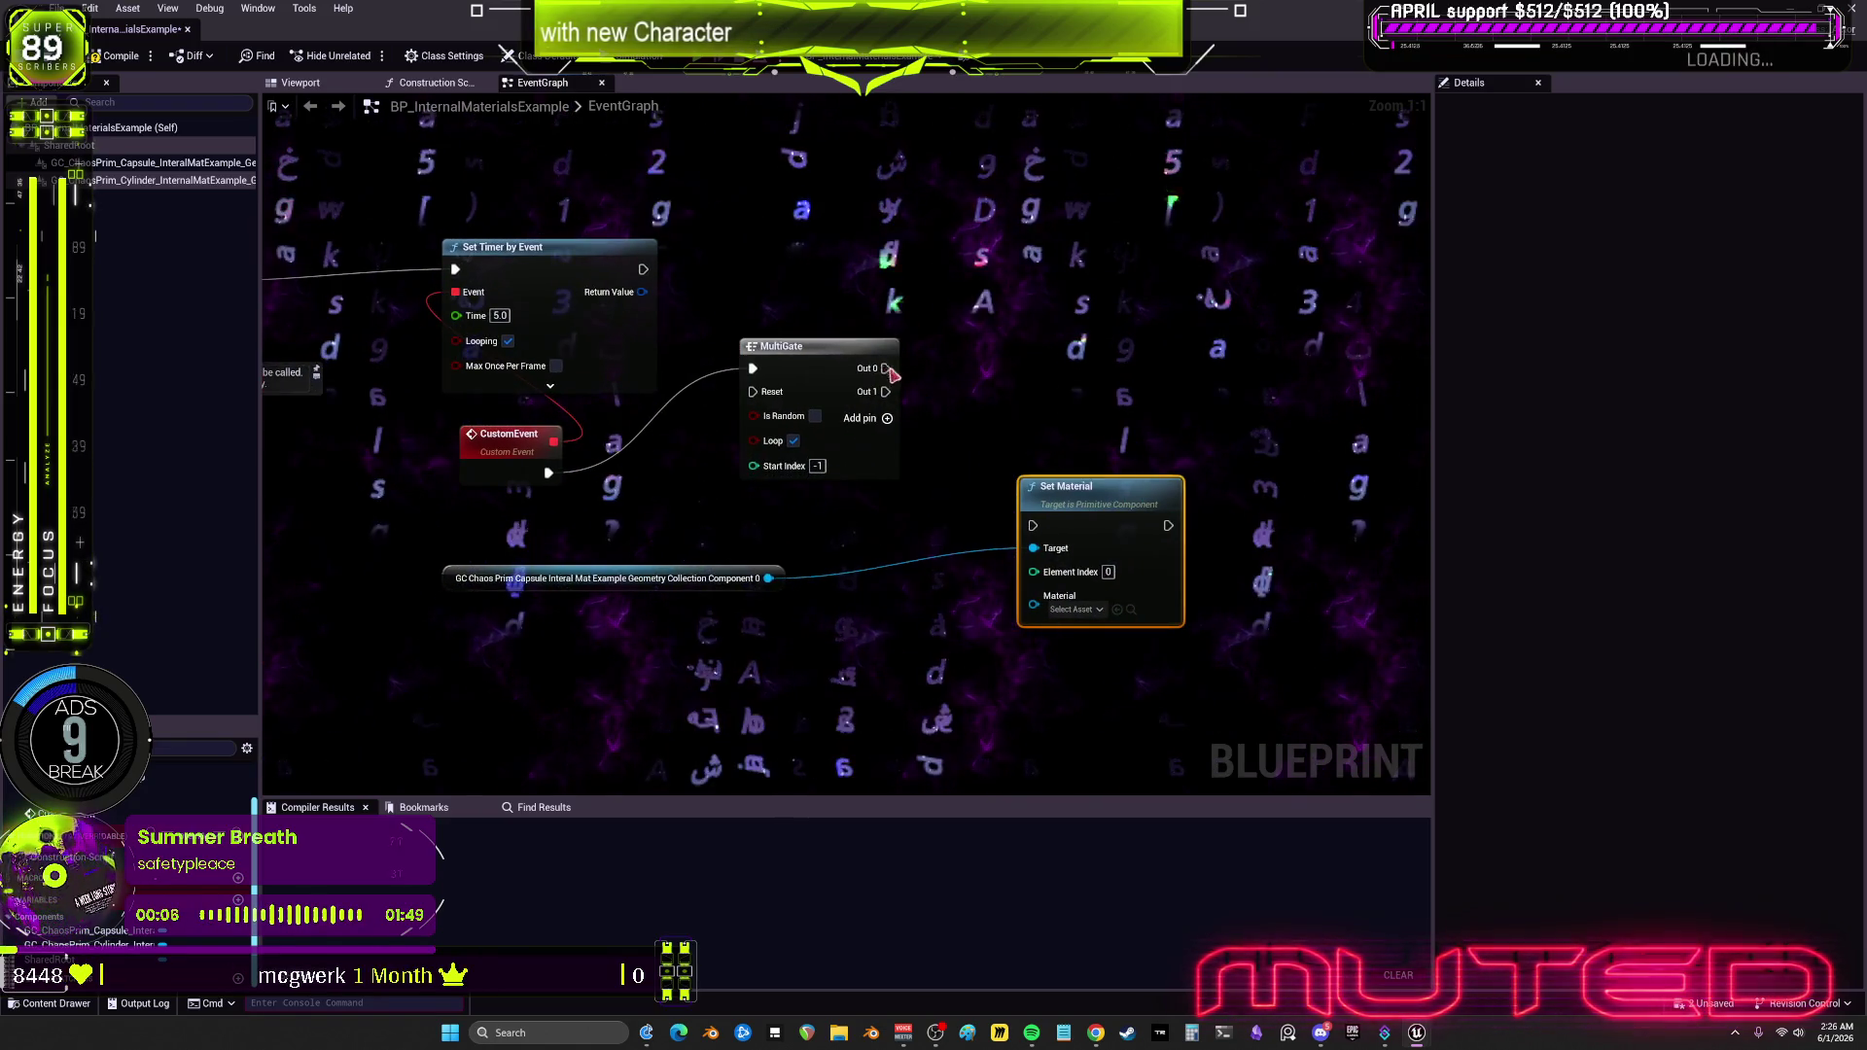
pyautogui.moveTo(888, 371); pyautogui.dragTo(967, 464)
pyautogui.moveTo(1034, 528); pyautogui.dragTo(1034, 528)
pyautogui.moveTo(1099, 486); pyautogui.dragTo(1136, 365)
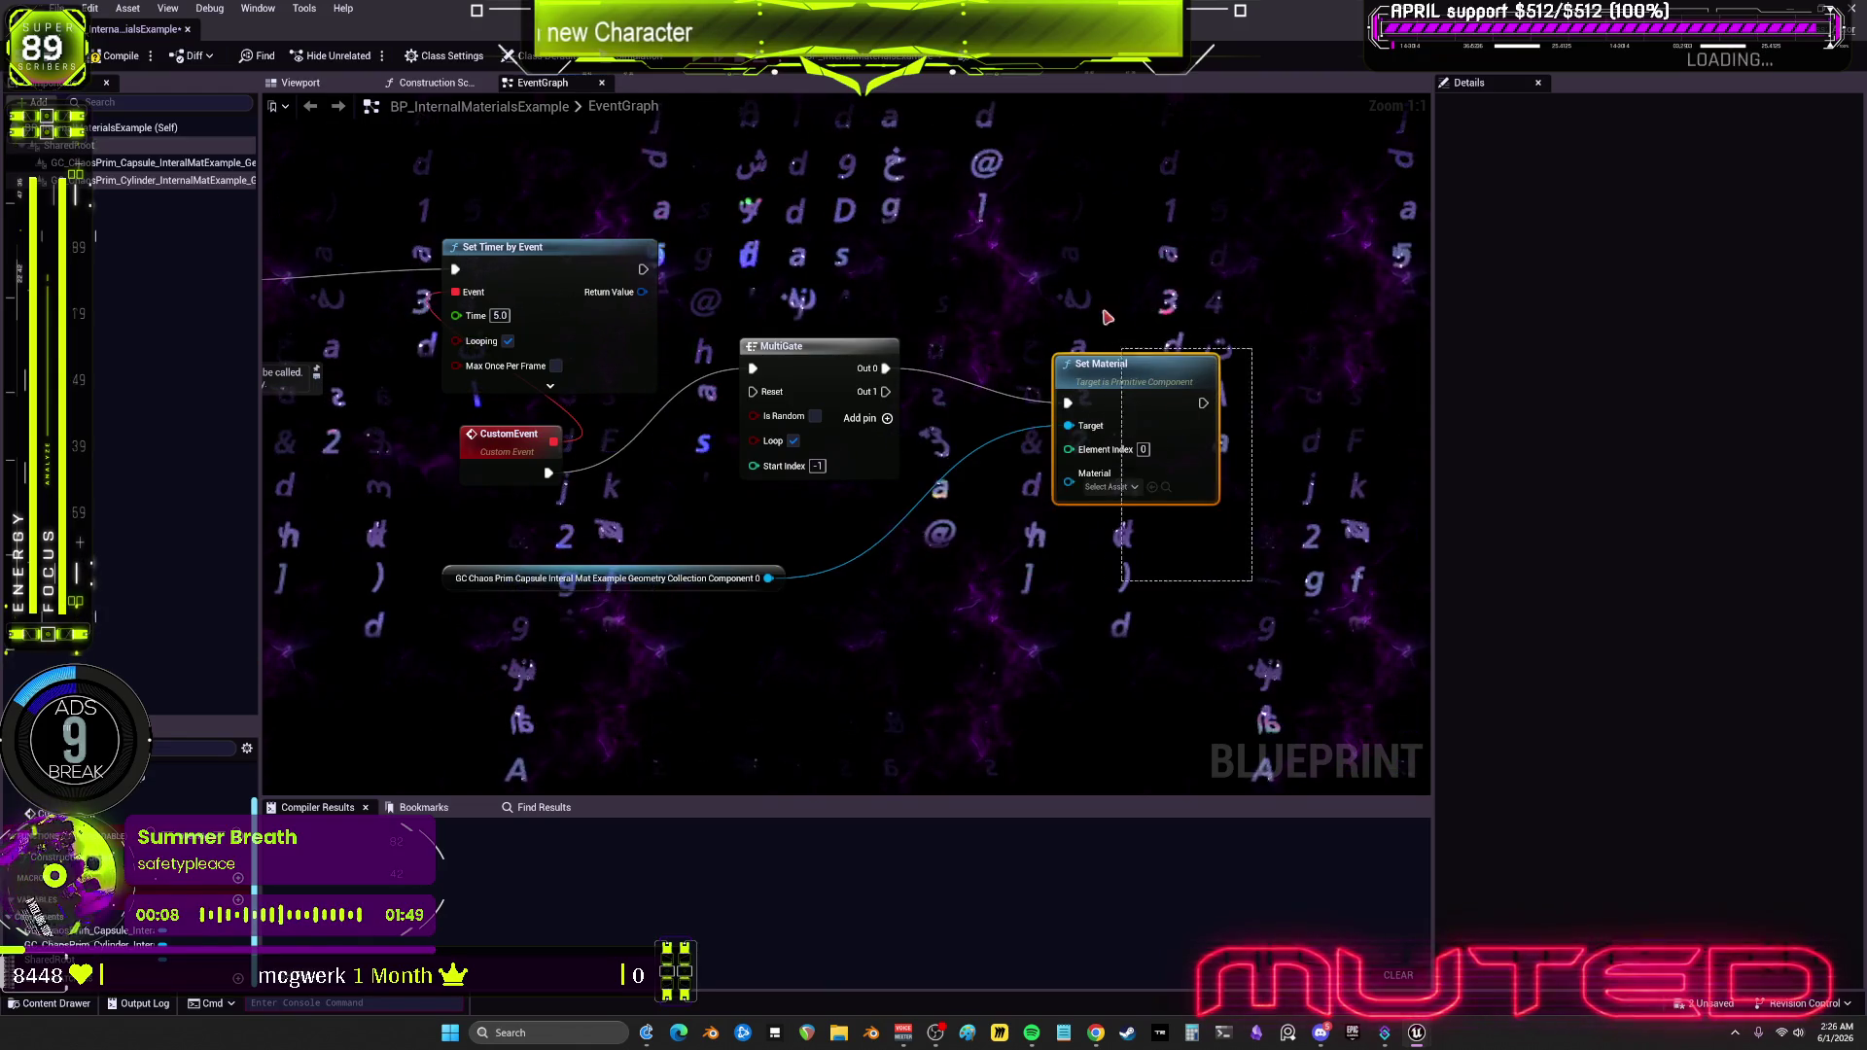
pyautogui.hotkey('ctrl', 'd')
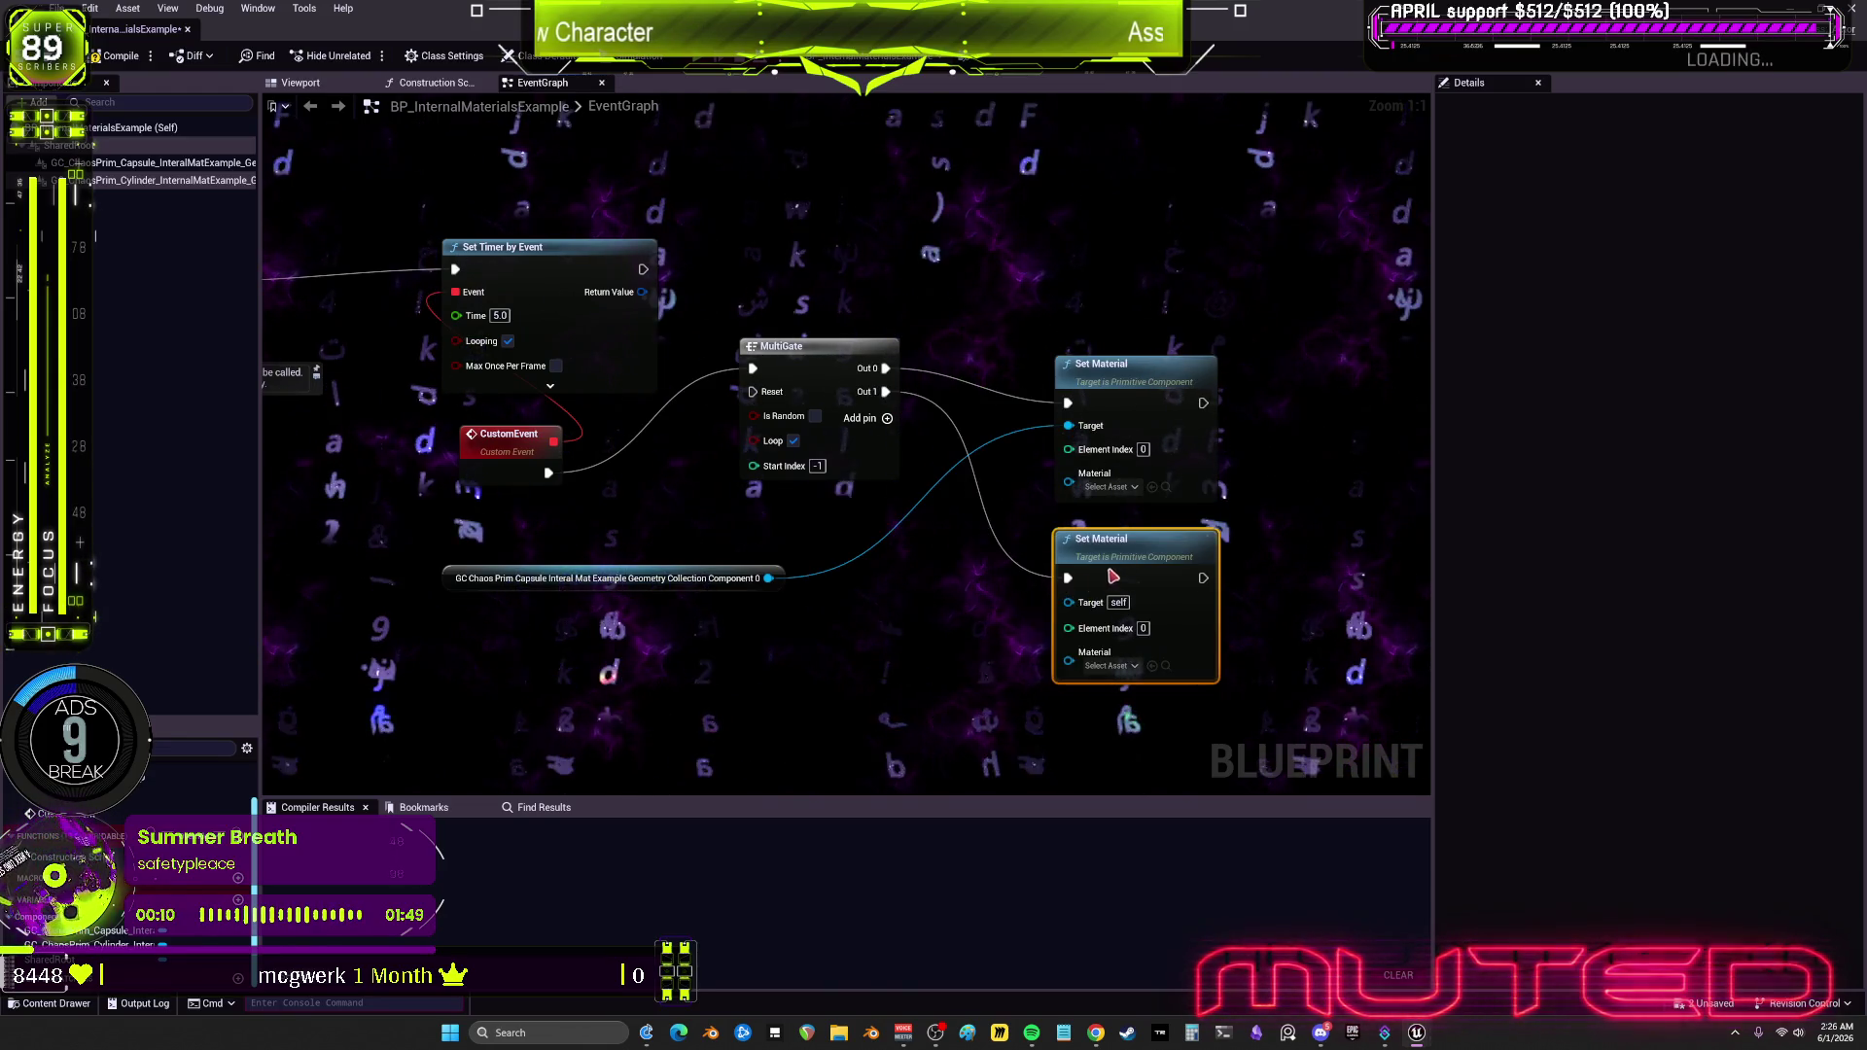
pyautogui.click(175, 163)
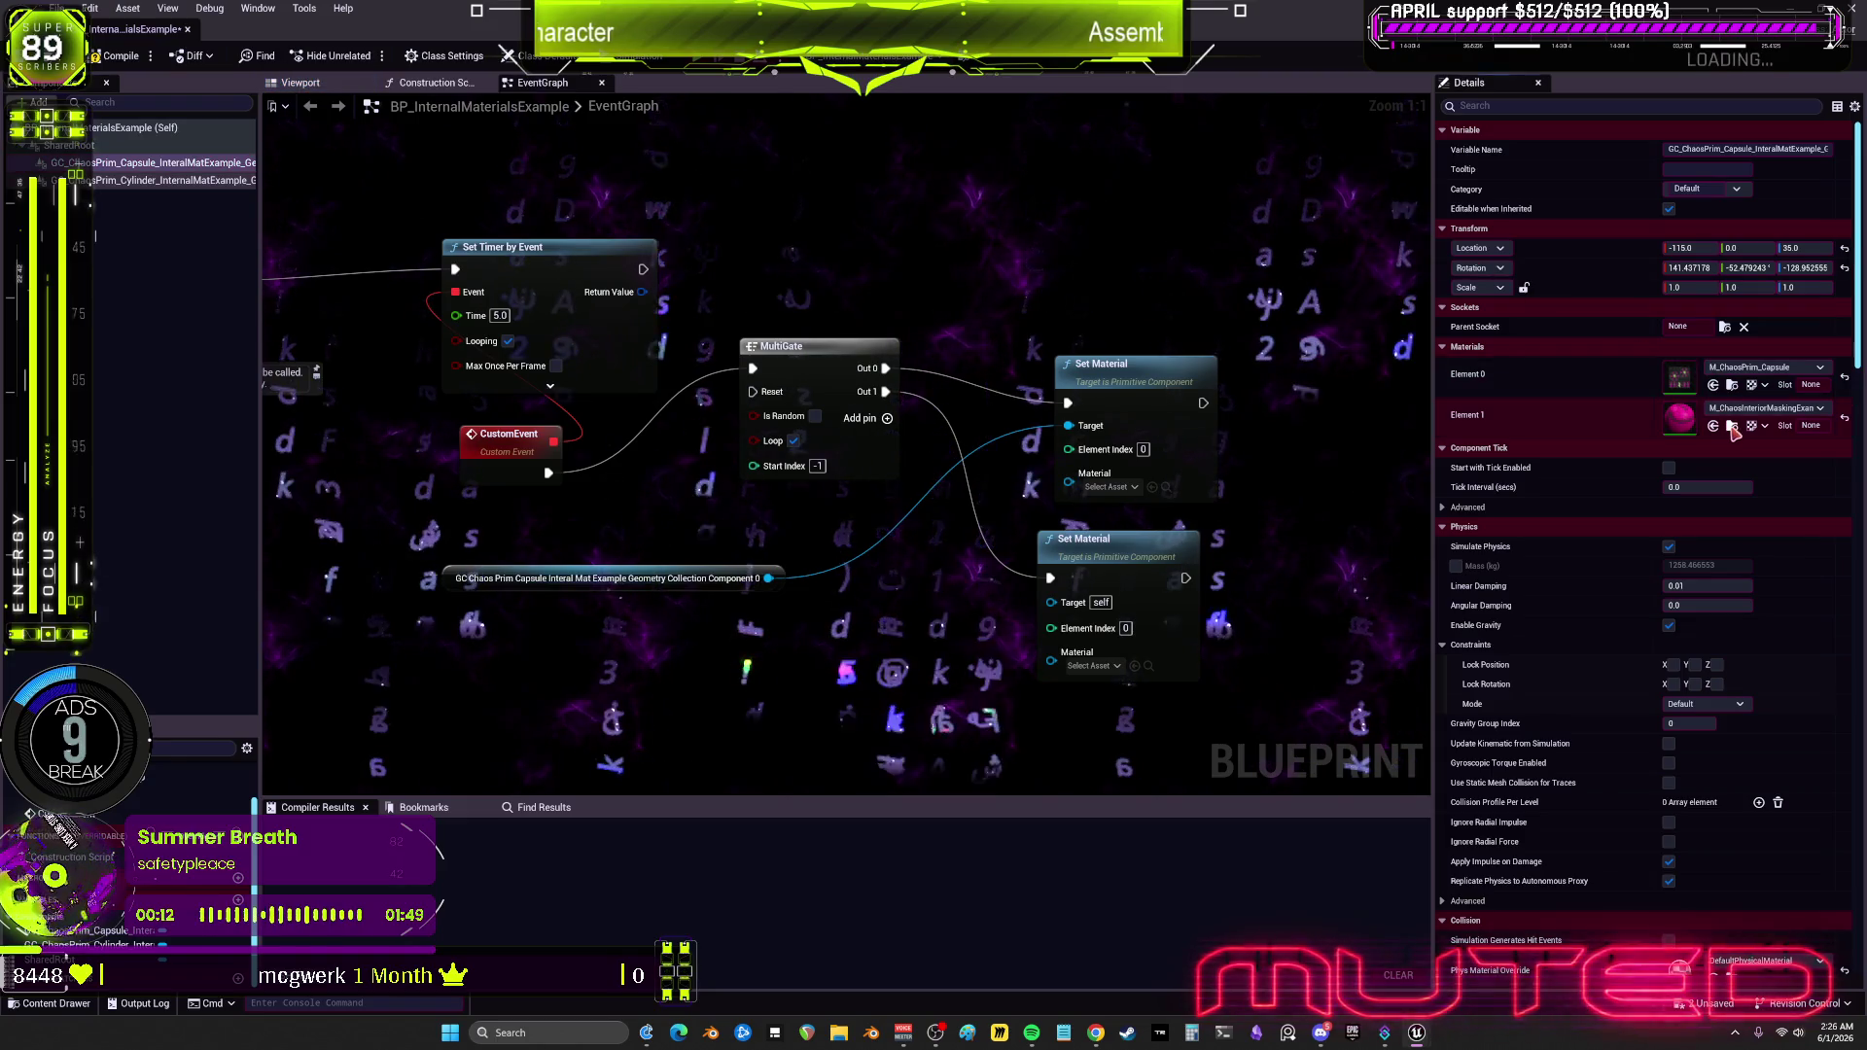
# Step: Give both Set Material nodes the interior material at Element Index 1, wiring the capsule to the lower Target
pyautogui.click(1153, 487)
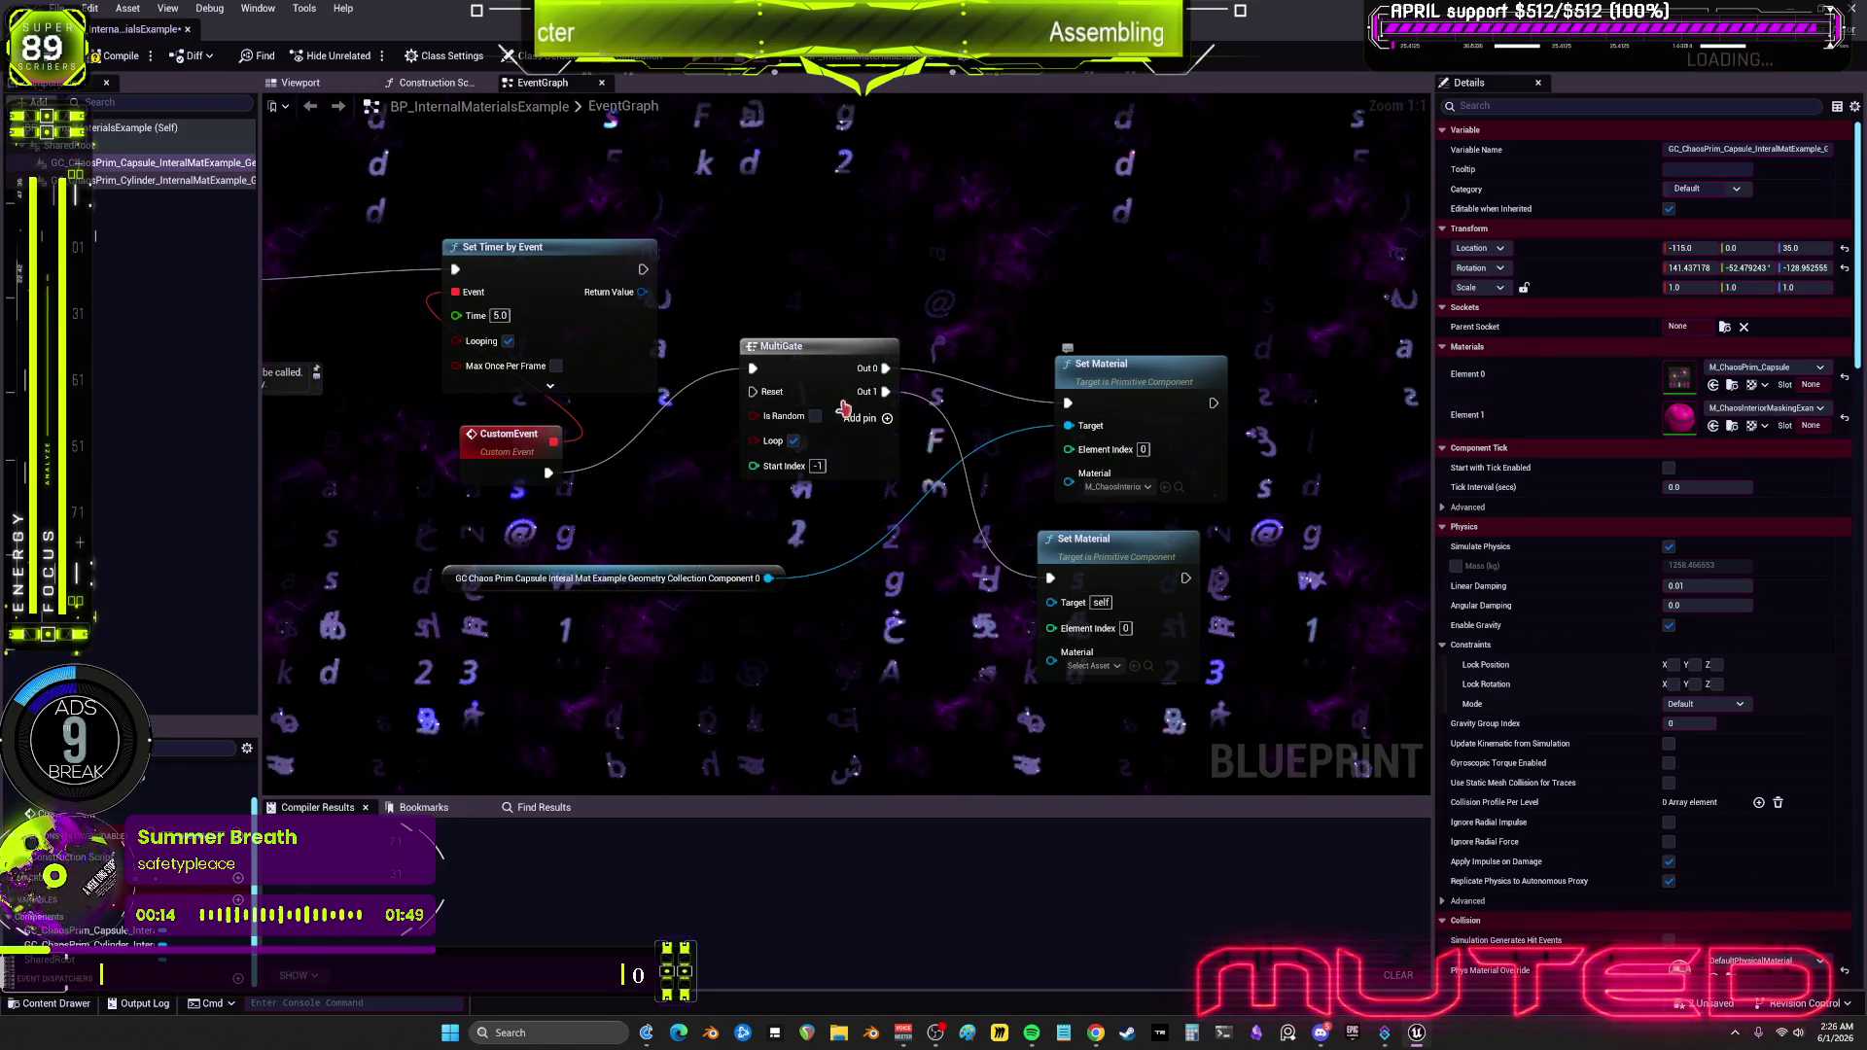
pyautogui.click(146, 179)
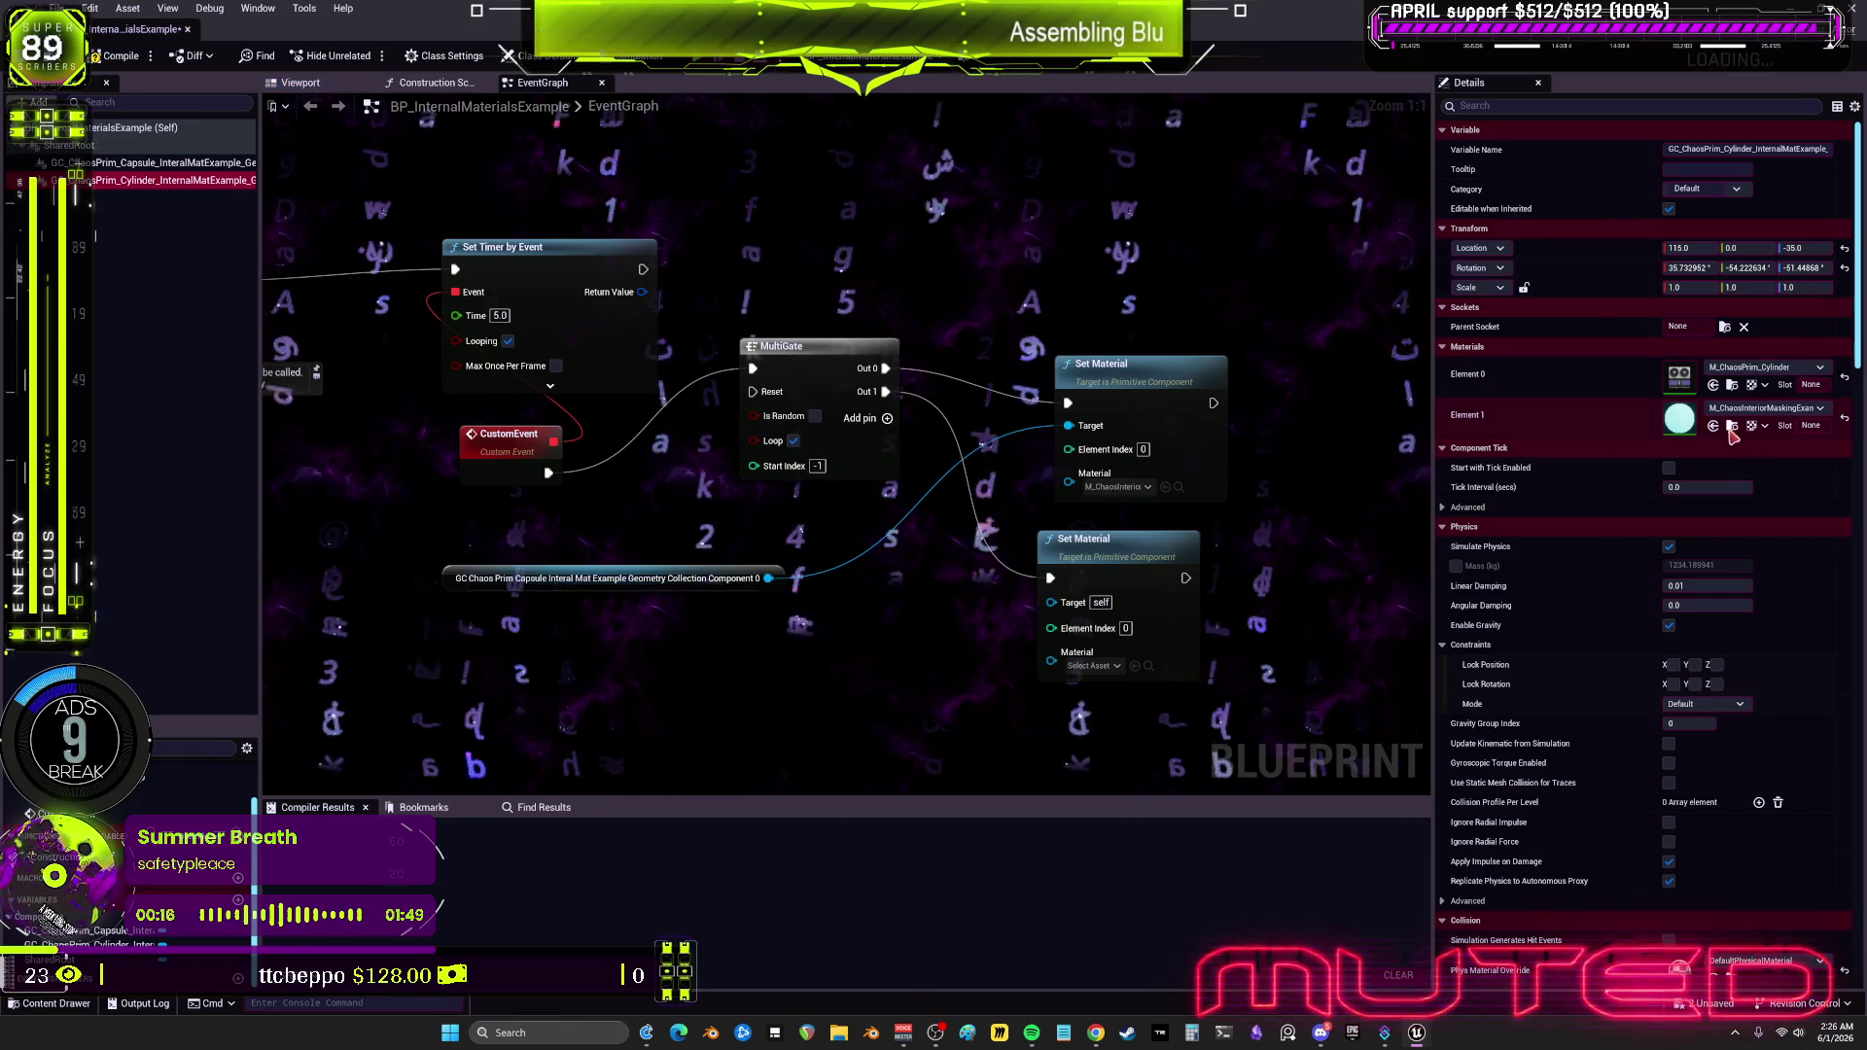
pyautogui.click(1134, 667)
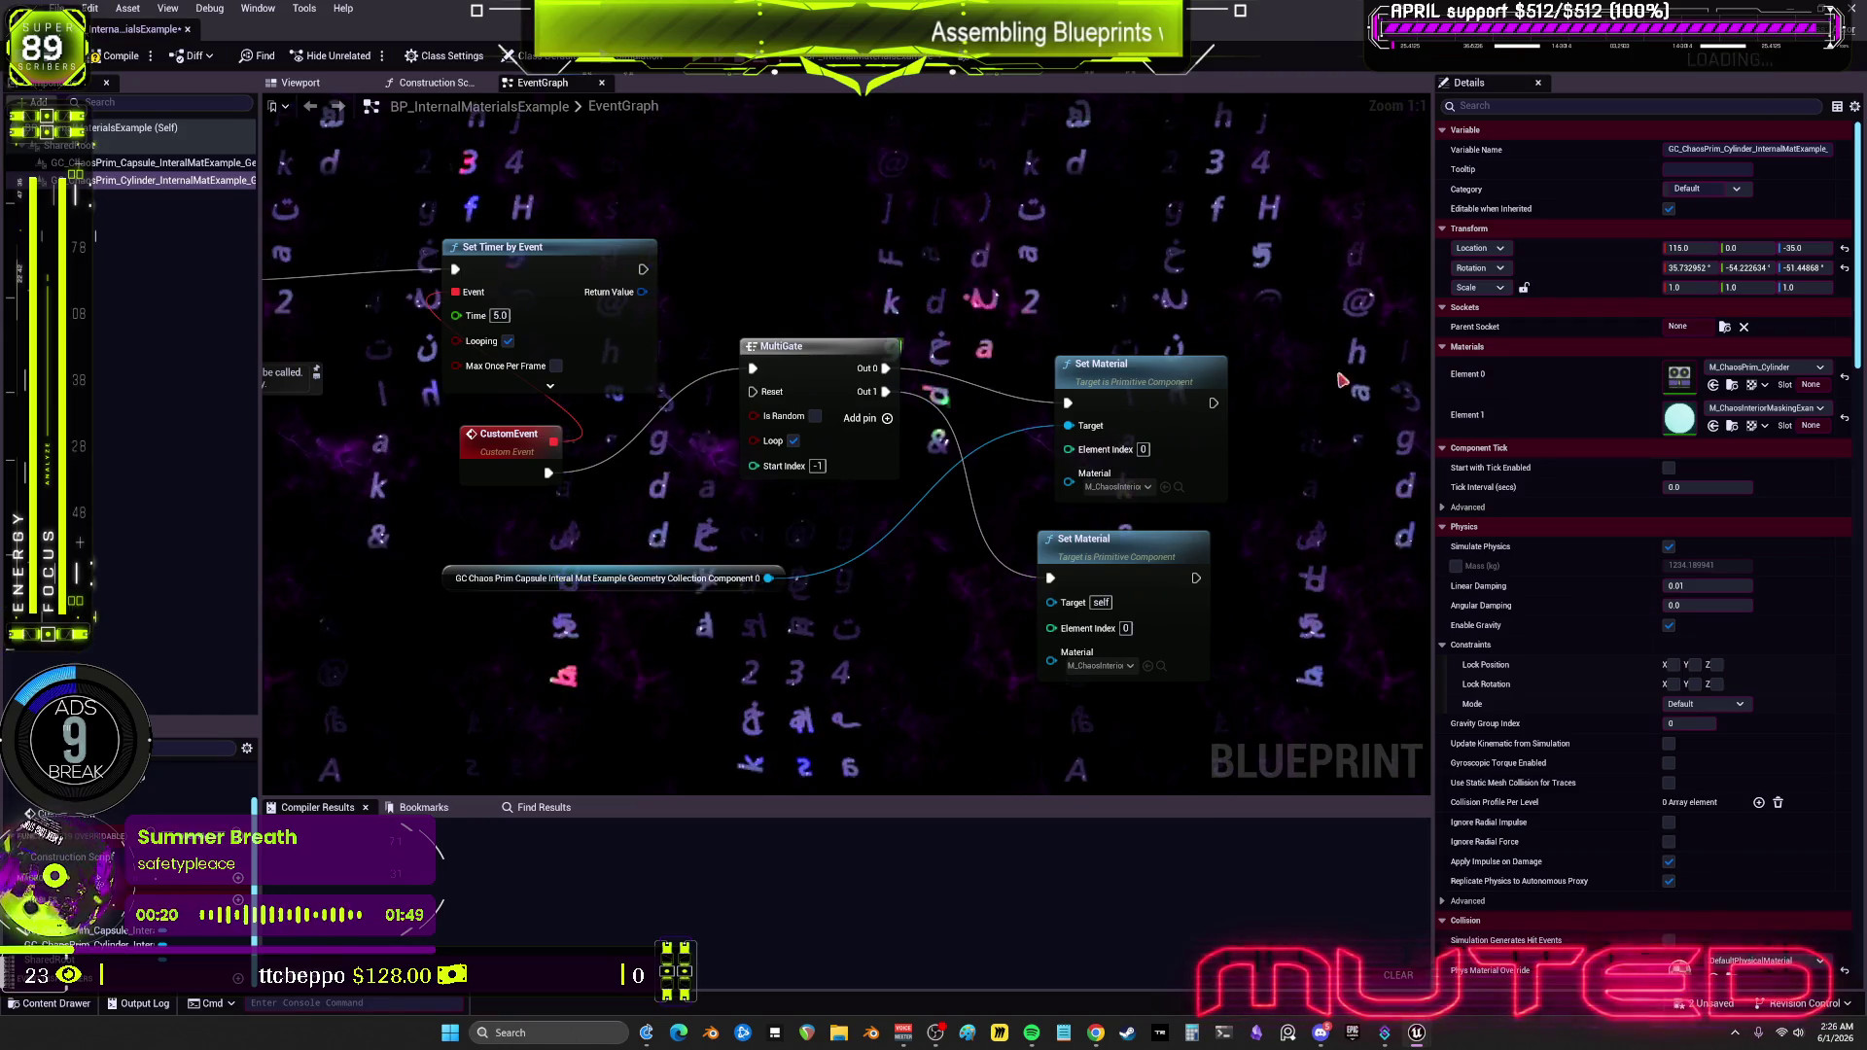
pyautogui.click(1144, 450)
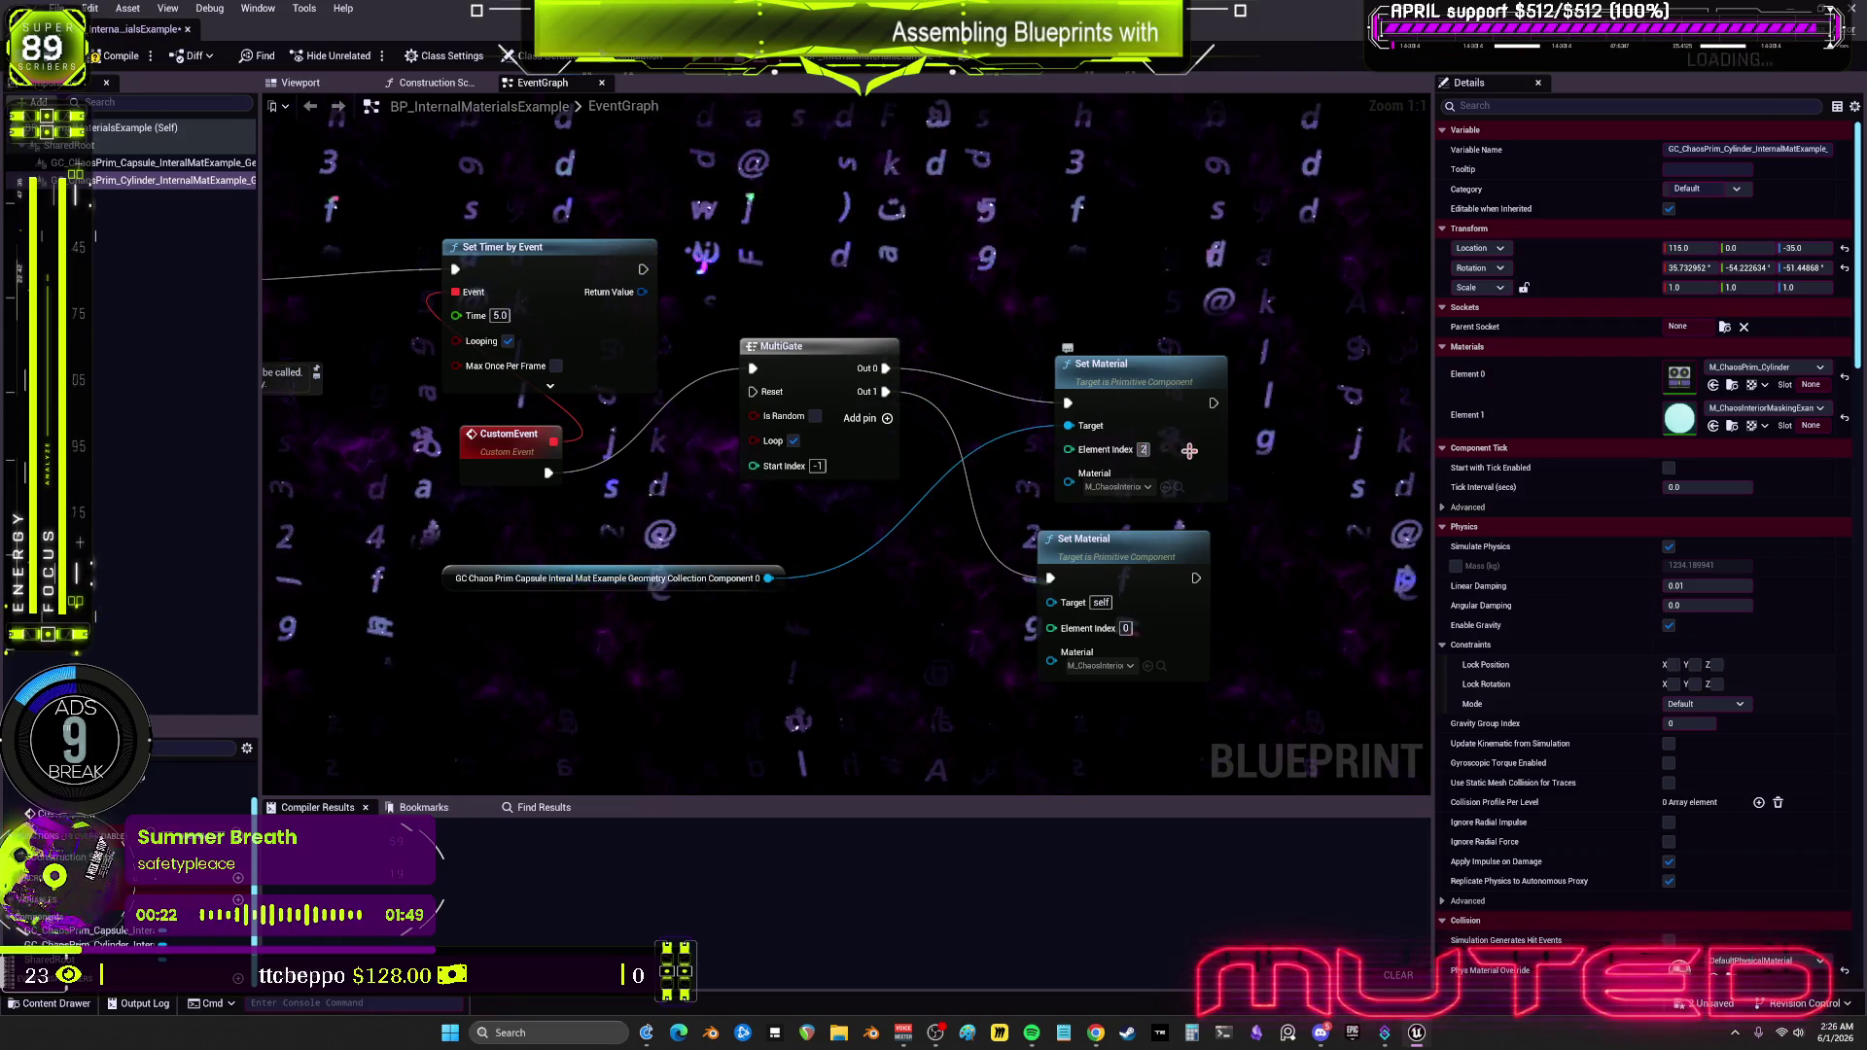
pyautogui.write('2')
pyautogui.write('1')
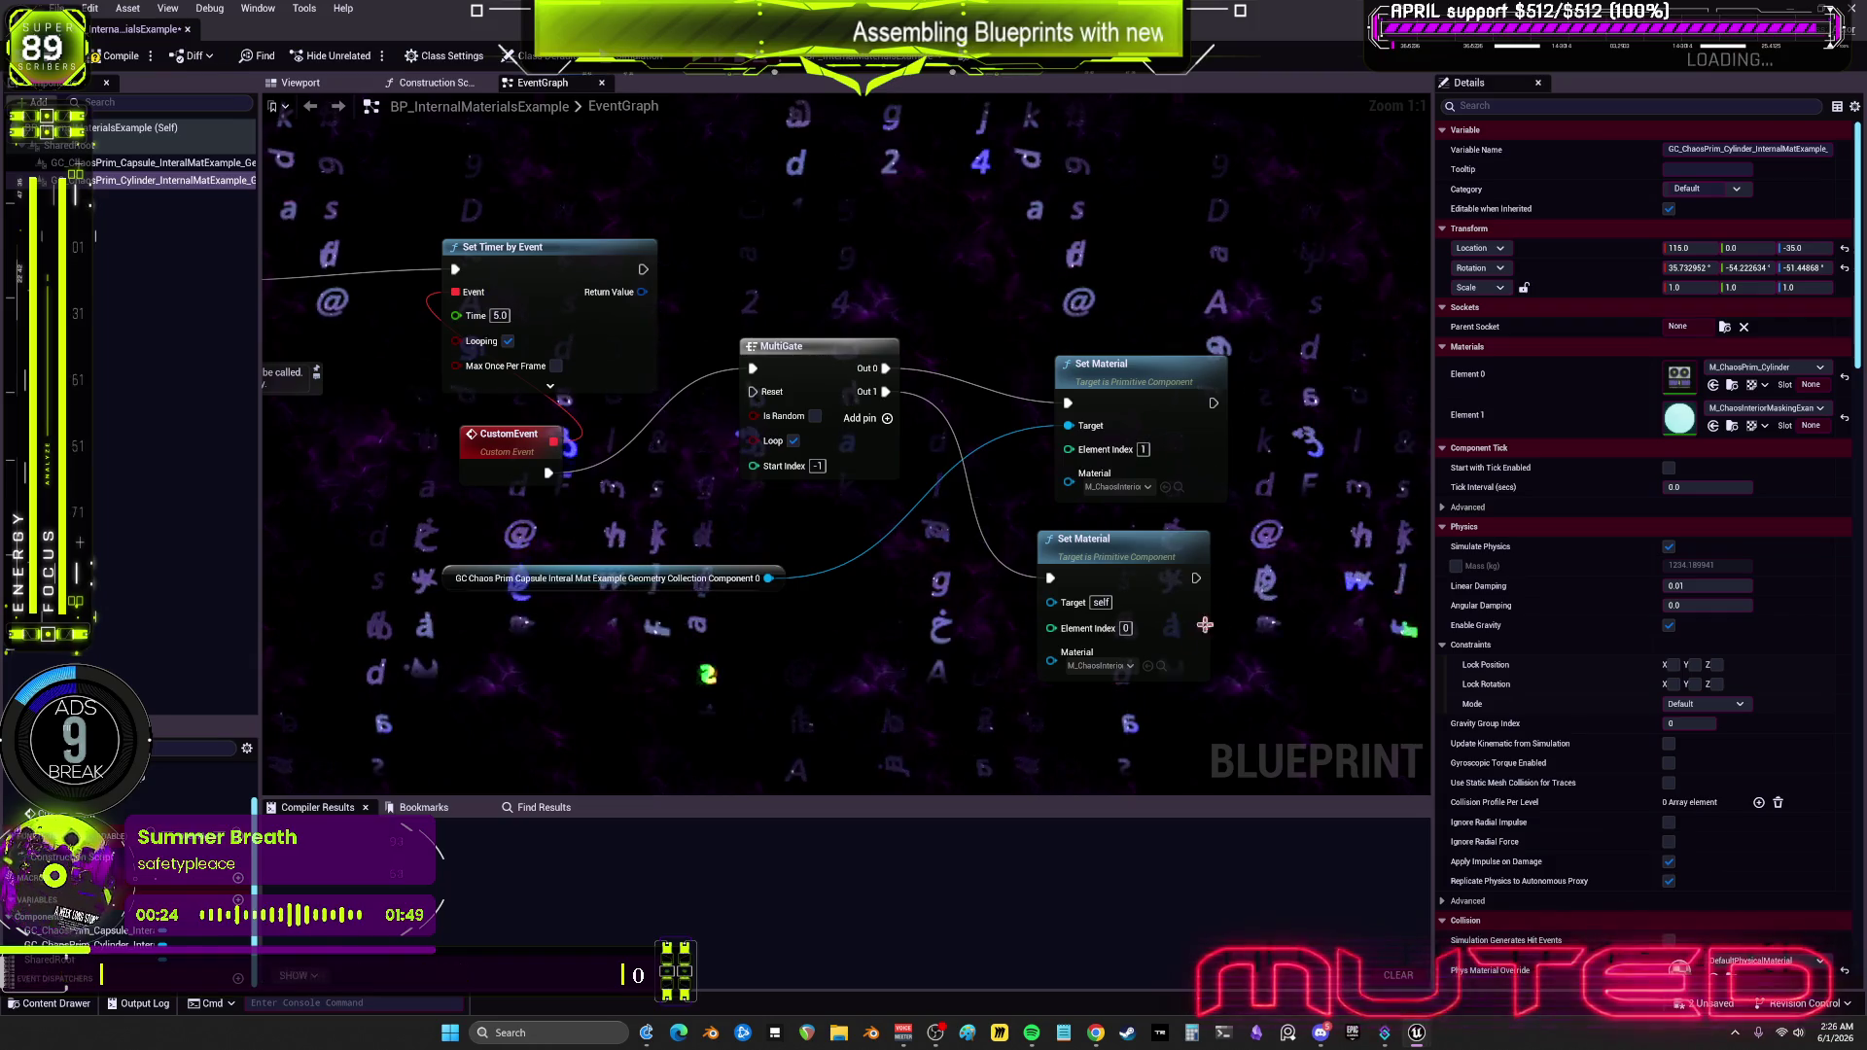
pyautogui.click(1126, 628)
pyautogui.write('1')
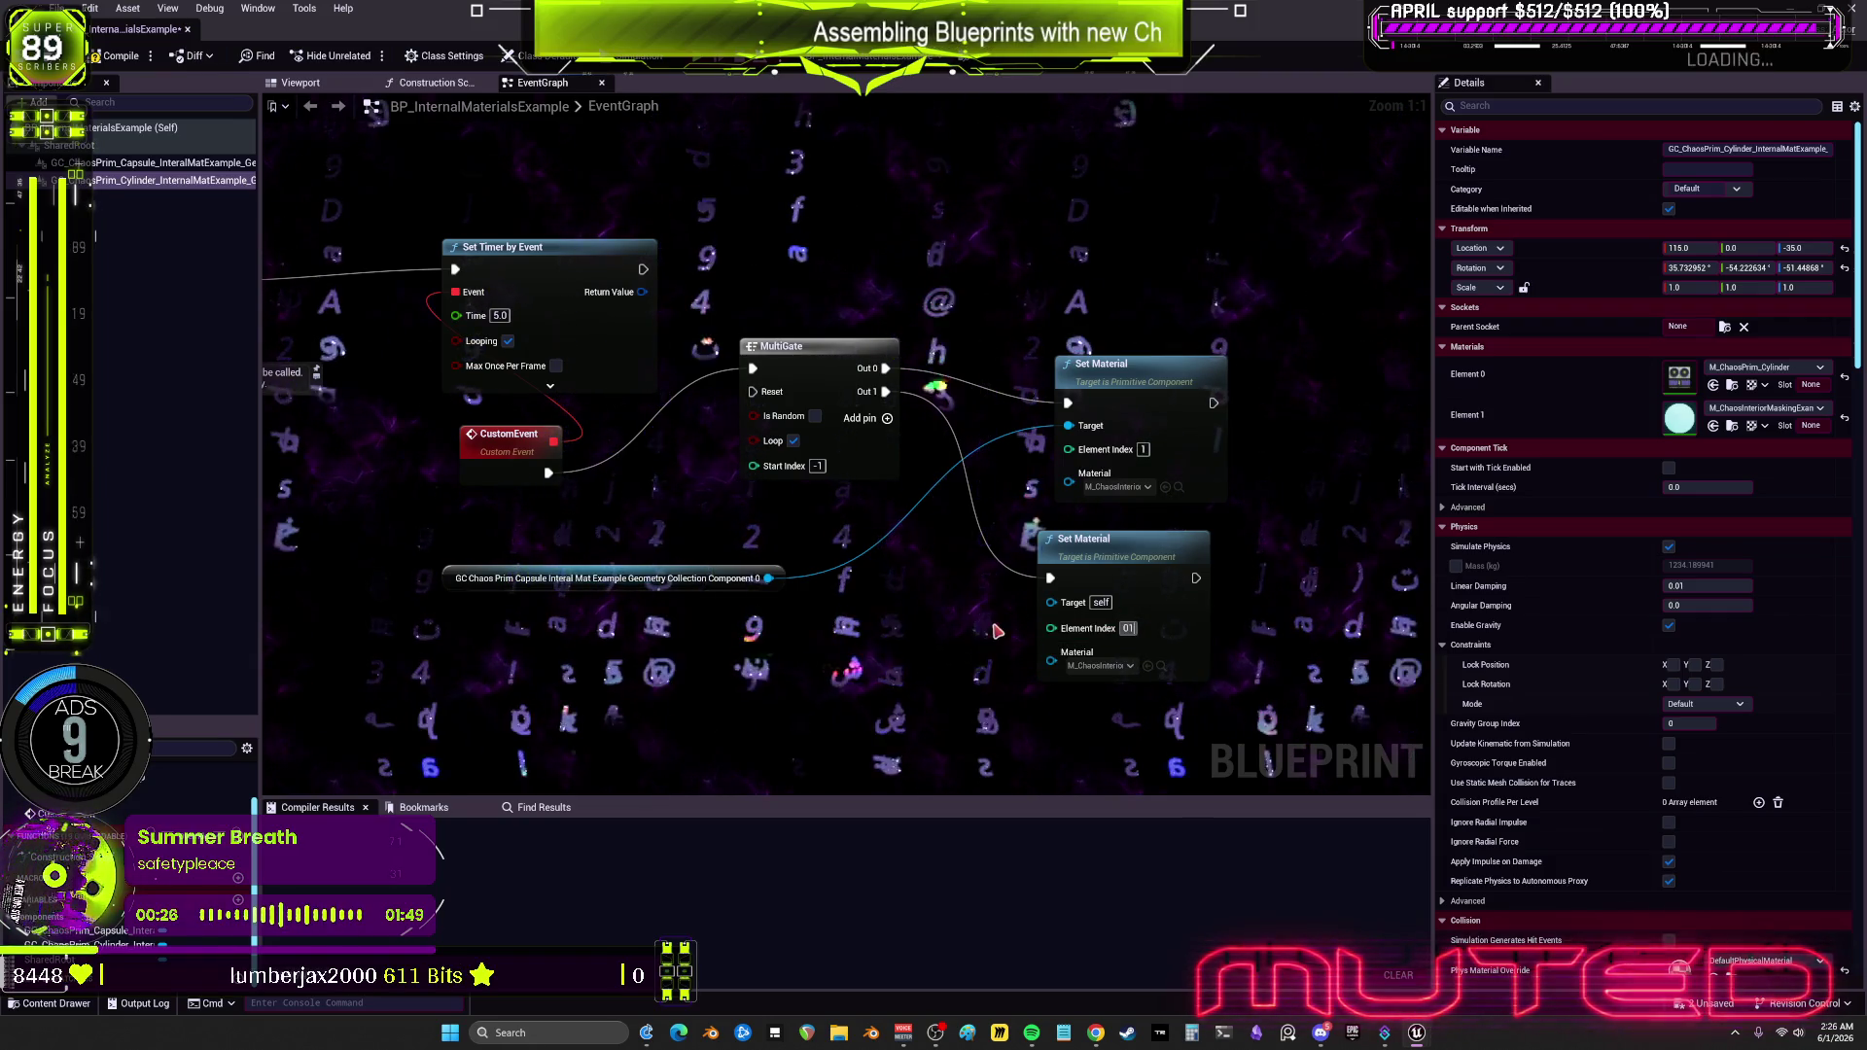
pyautogui.moveTo(768, 578)
pyautogui.mouseDown()
pyautogui.moveTo(1066, 604)
pyautogui.moveTo(1068, 425)
pyautogui.mouseUp()
# Step: Compile the blueprint and simulate in the Viewport to preview the material swap
pyautogui.click(115, 55)
pyautogui.click(301, 84)
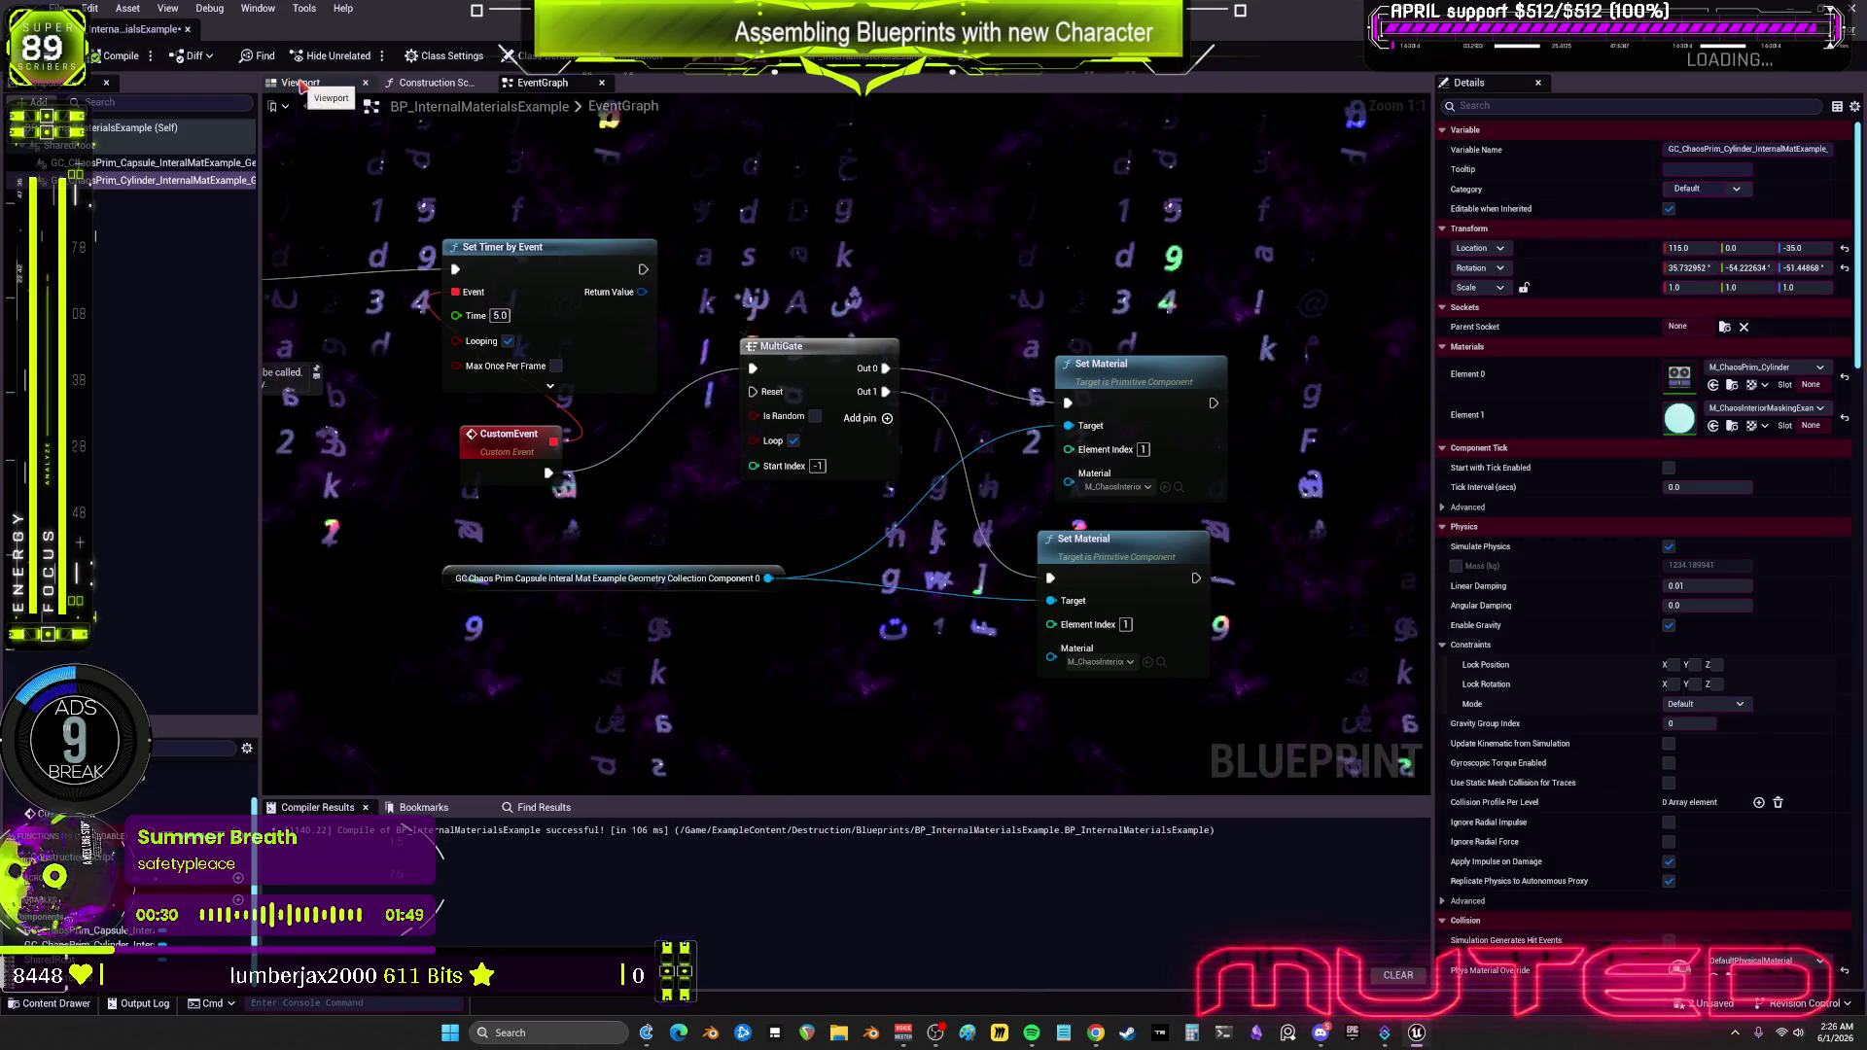
pyautogui.click(637, 56)
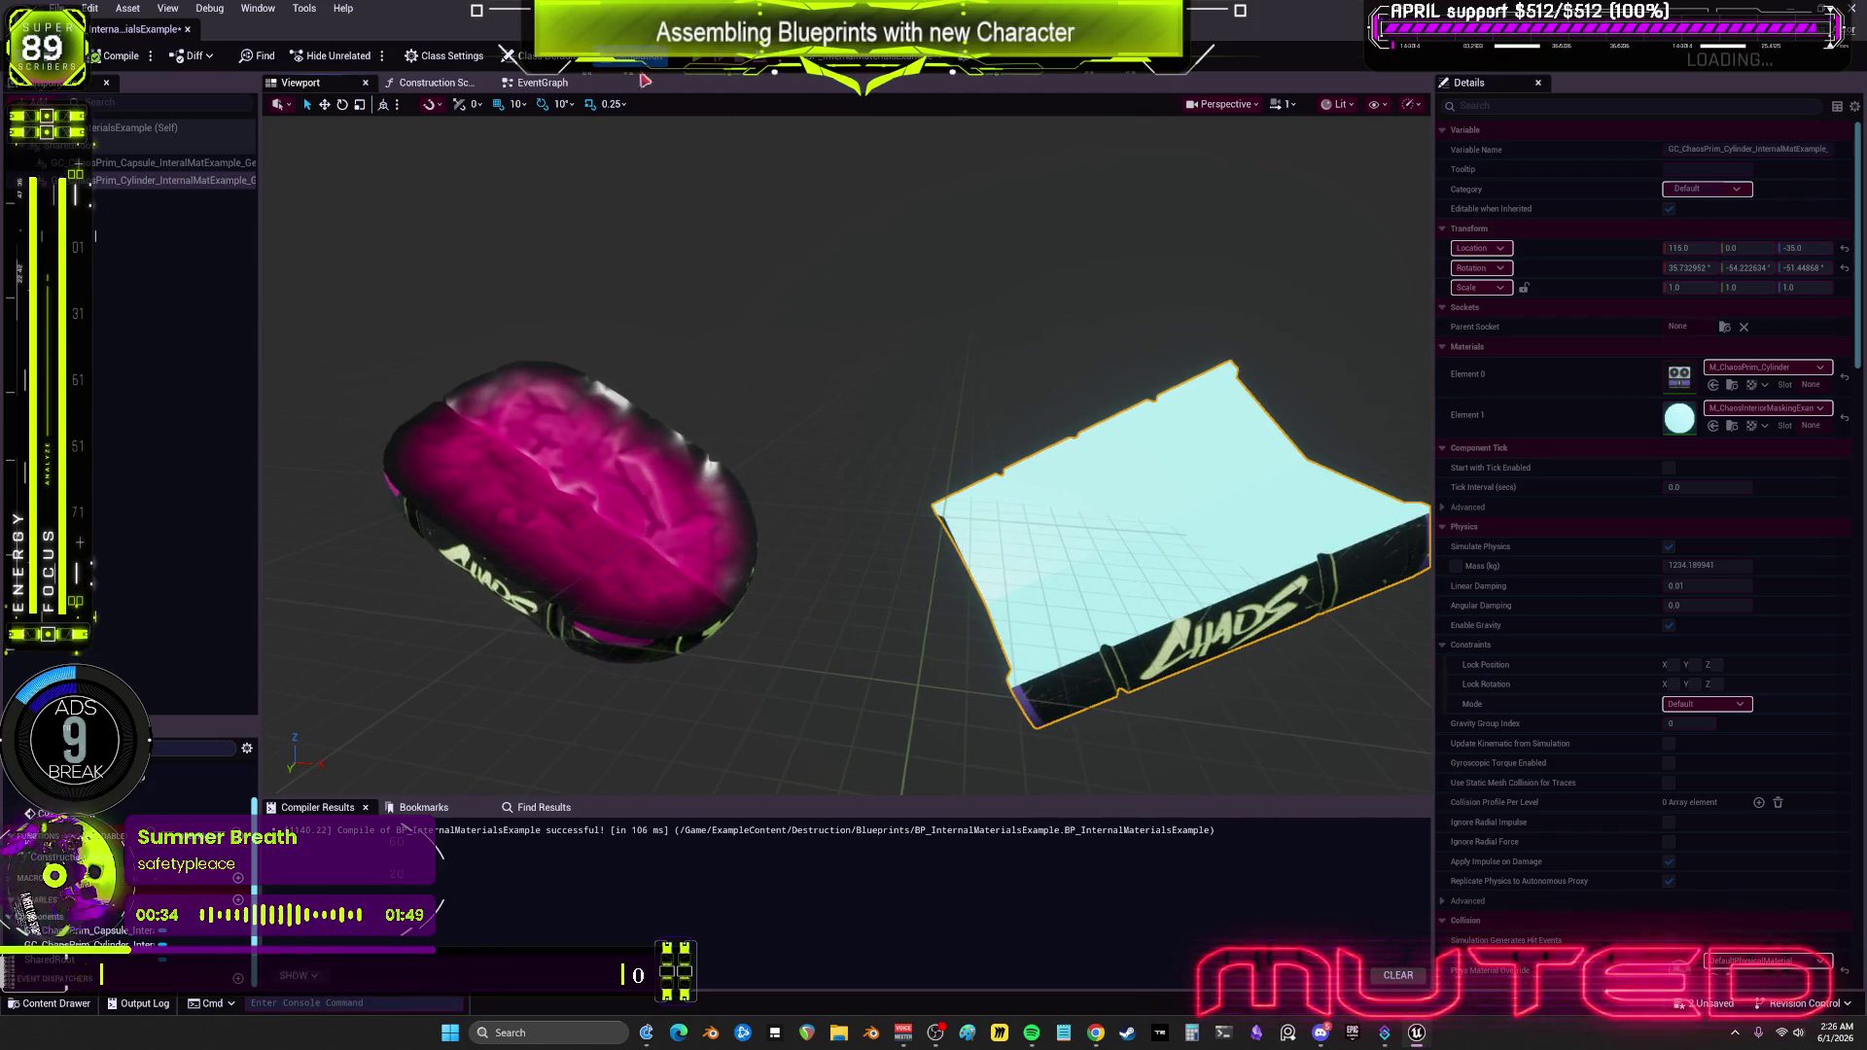
pyautogui.click(558, 81)
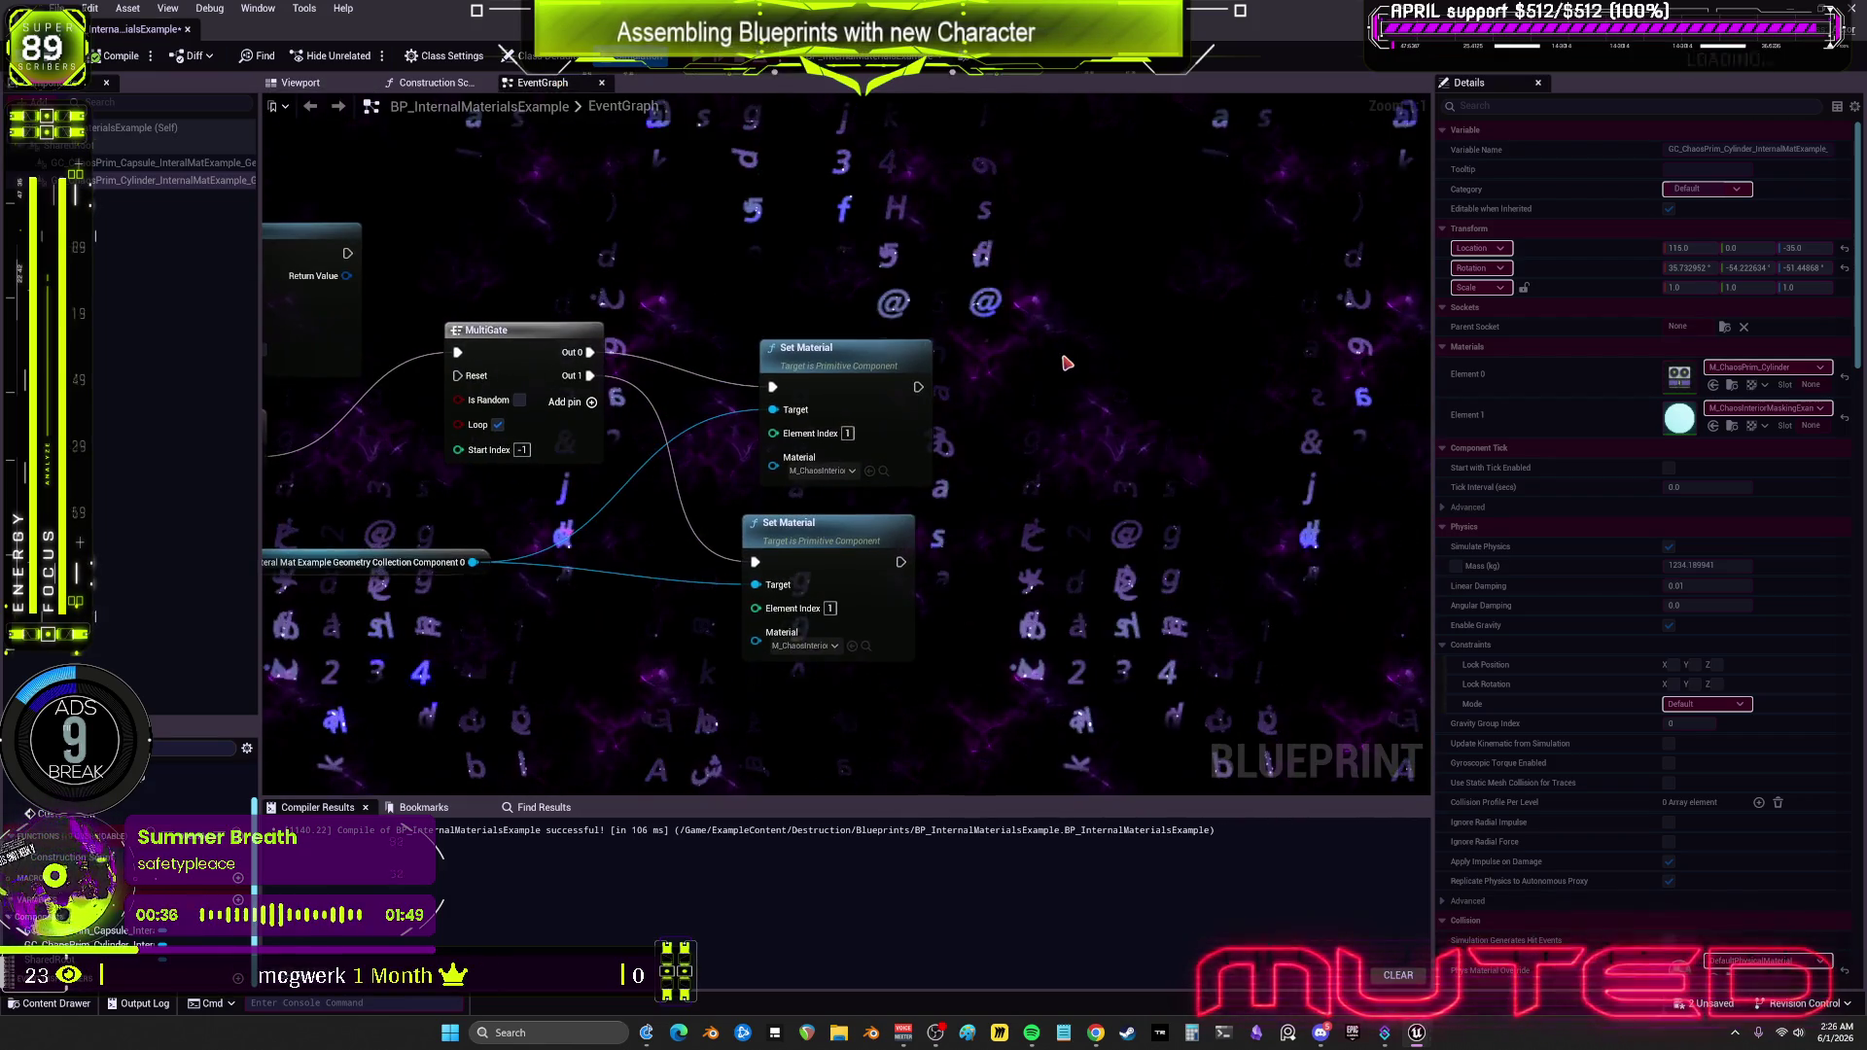
# Step: Chain a Print String after each Set Material, printing 'color A' and 'color B'
pyautogui.rightClick(1066, 361)
pyautogui.write('print stri')
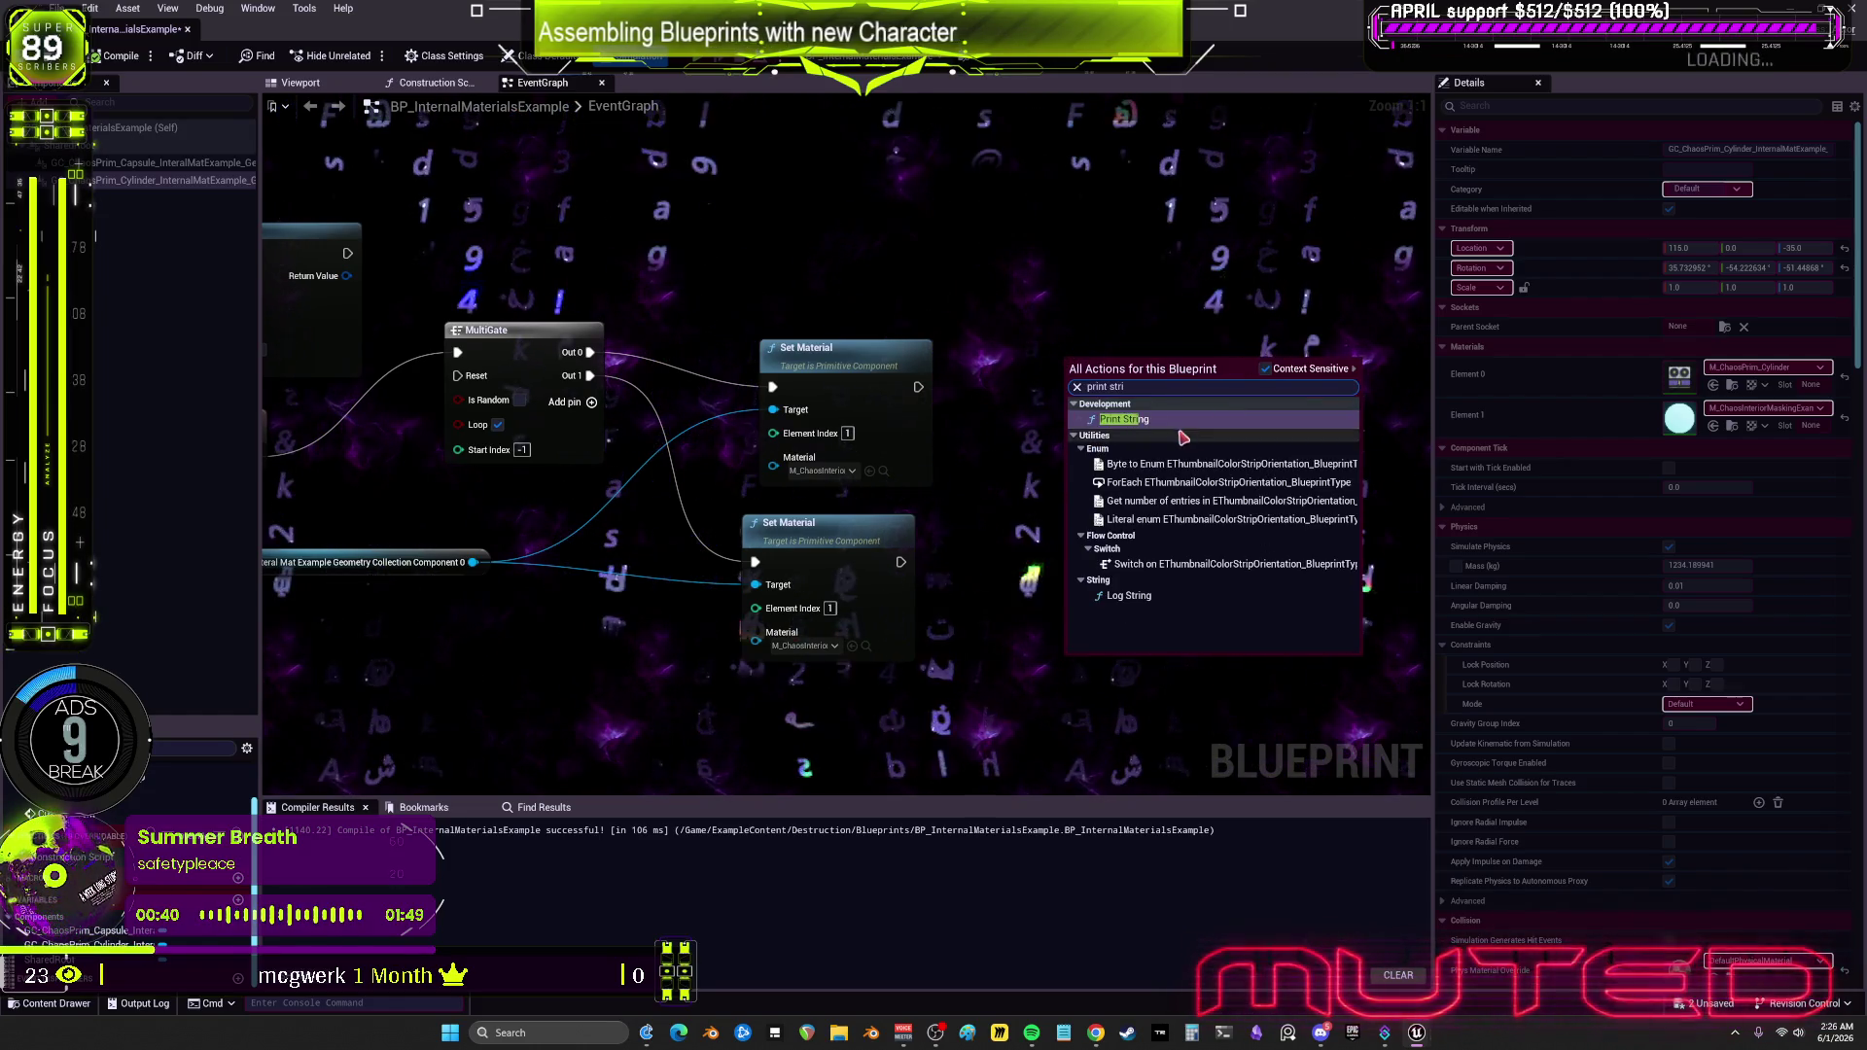
pyautogui.click(1094, 407)
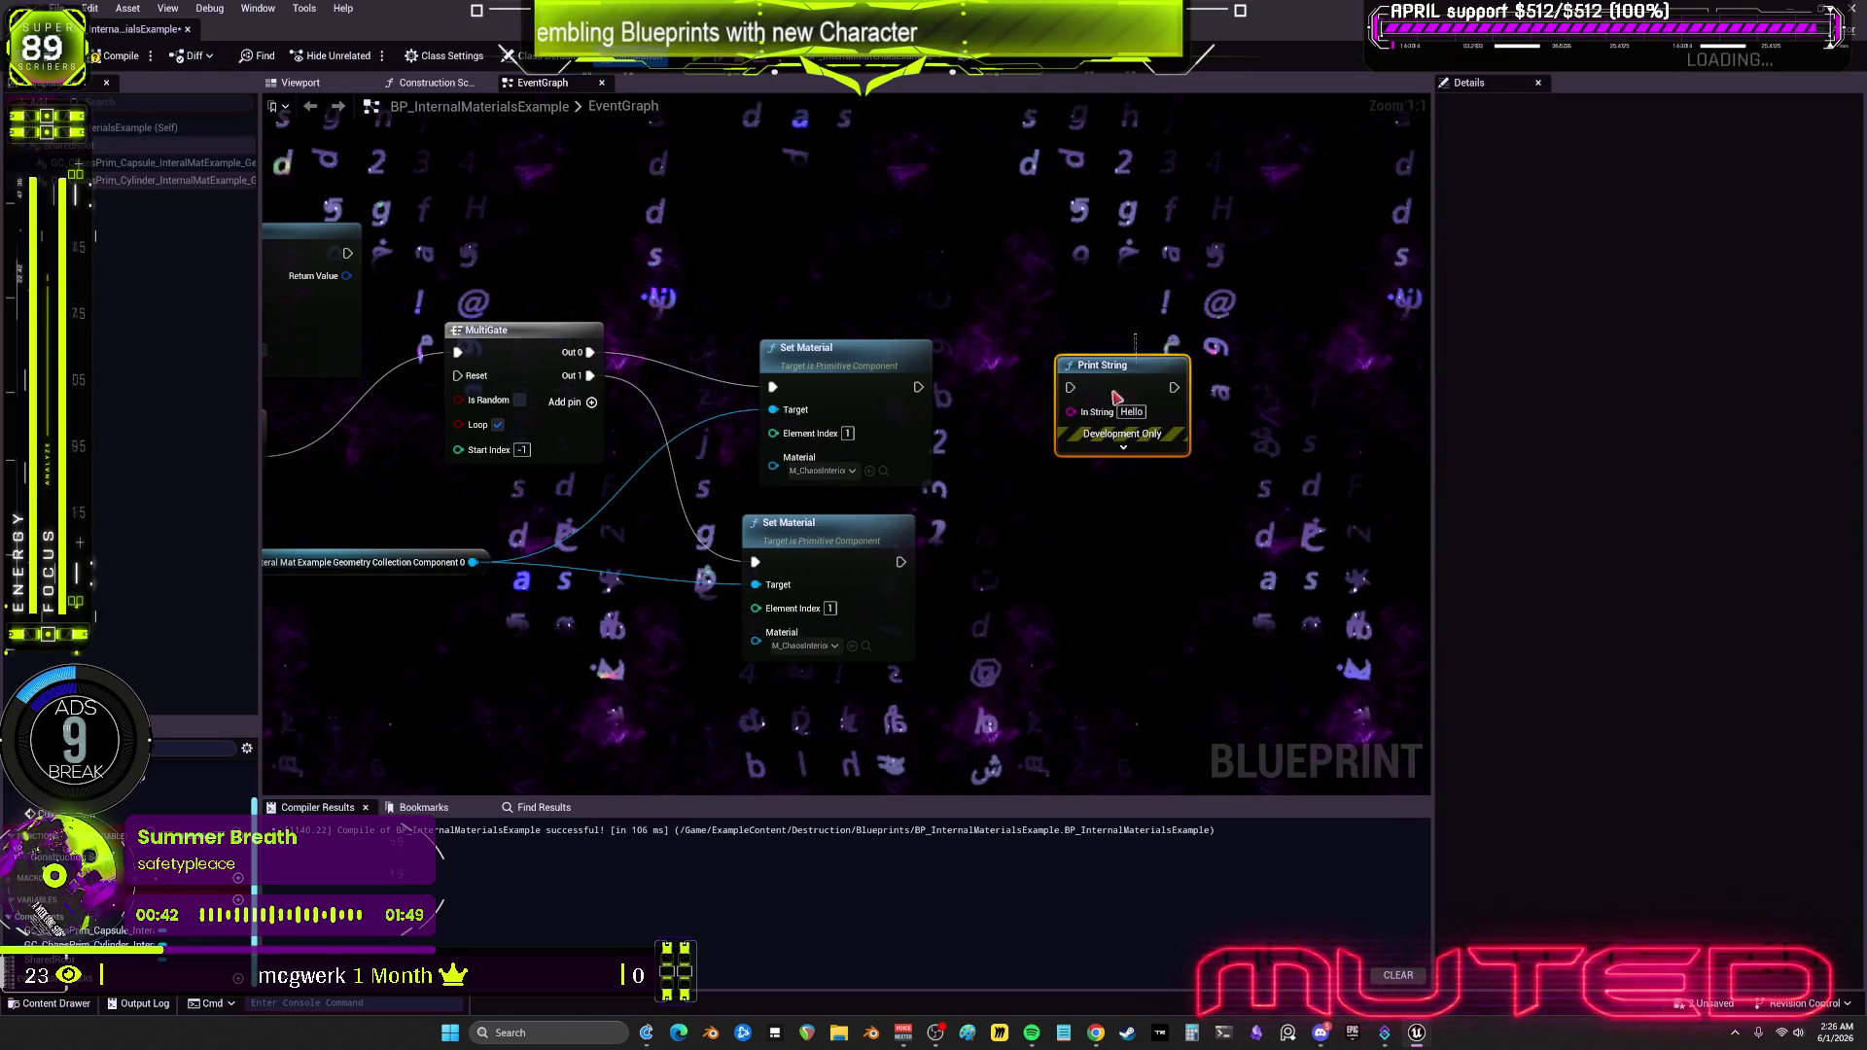
pyautogui.moveTo(918, 387); pyautogui.dragTo(1070, 387)
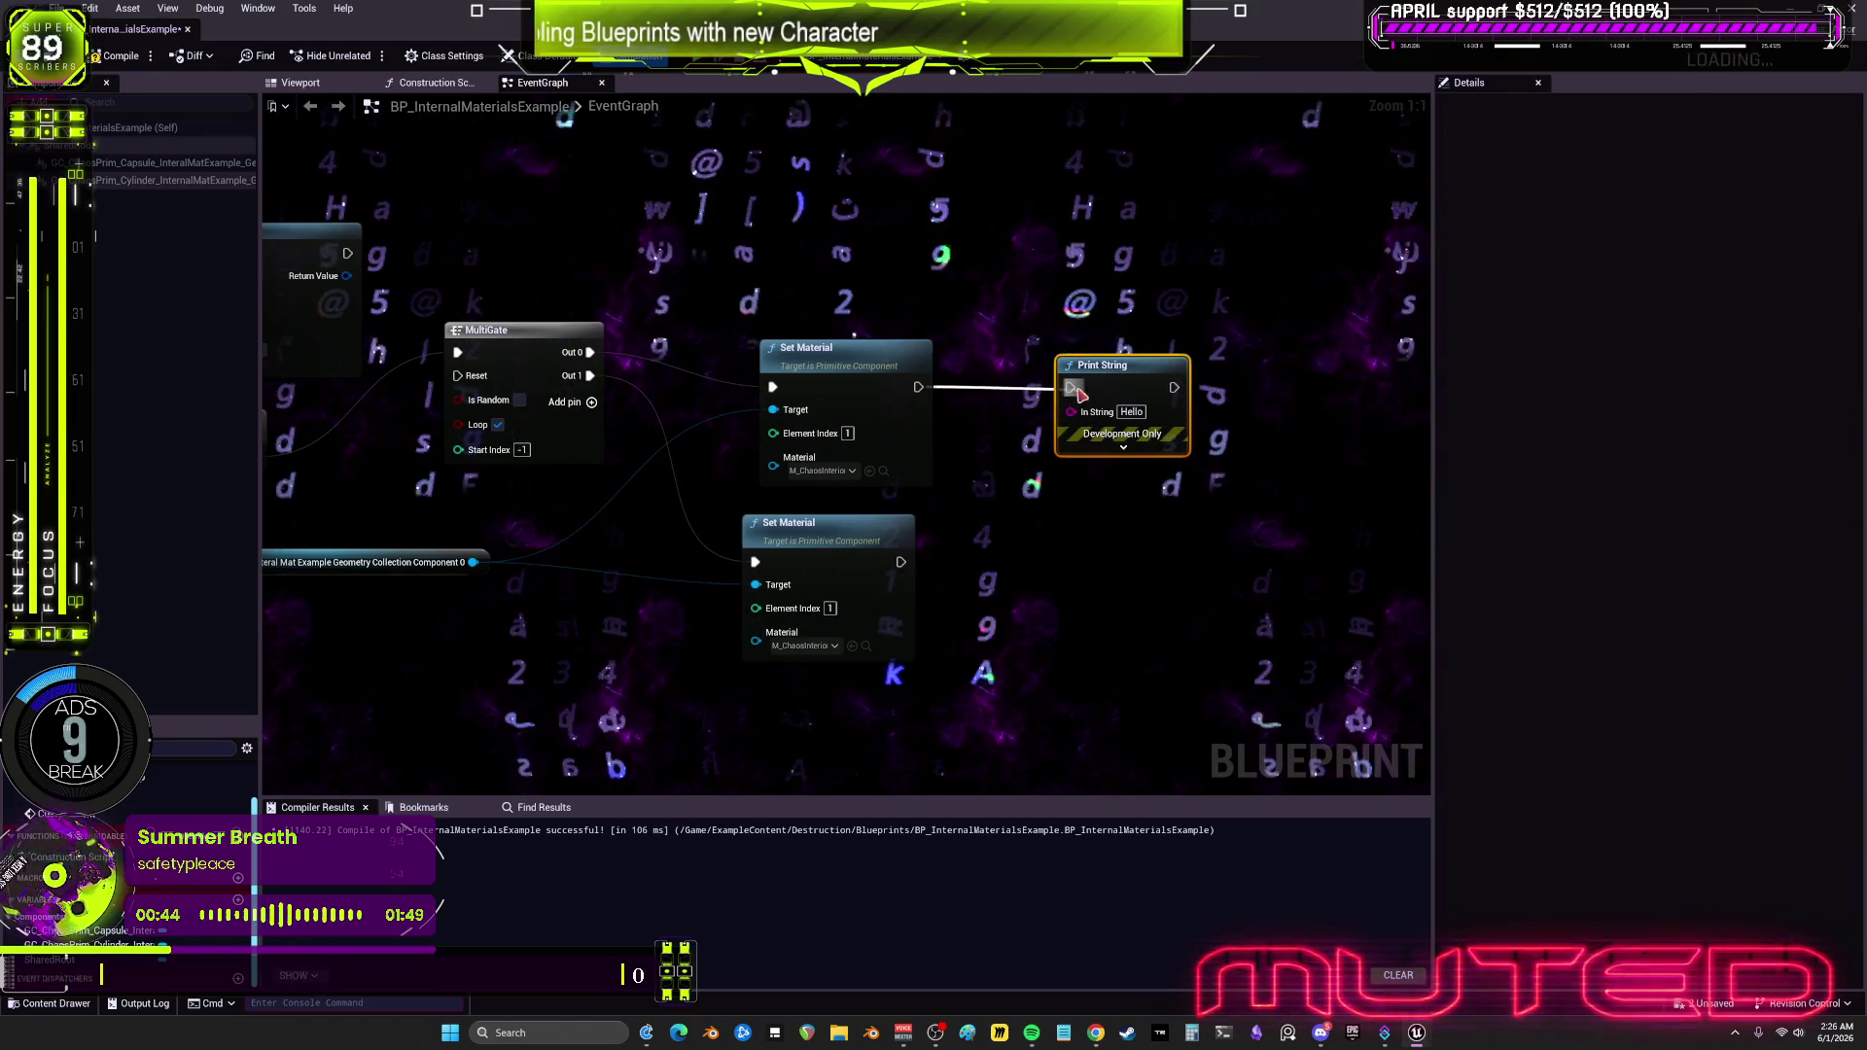
pyautogui.hotkey('ctrl', 'v')
pyautogui.moveTo(900, 562); pyautogui.dragTo(909, 573)
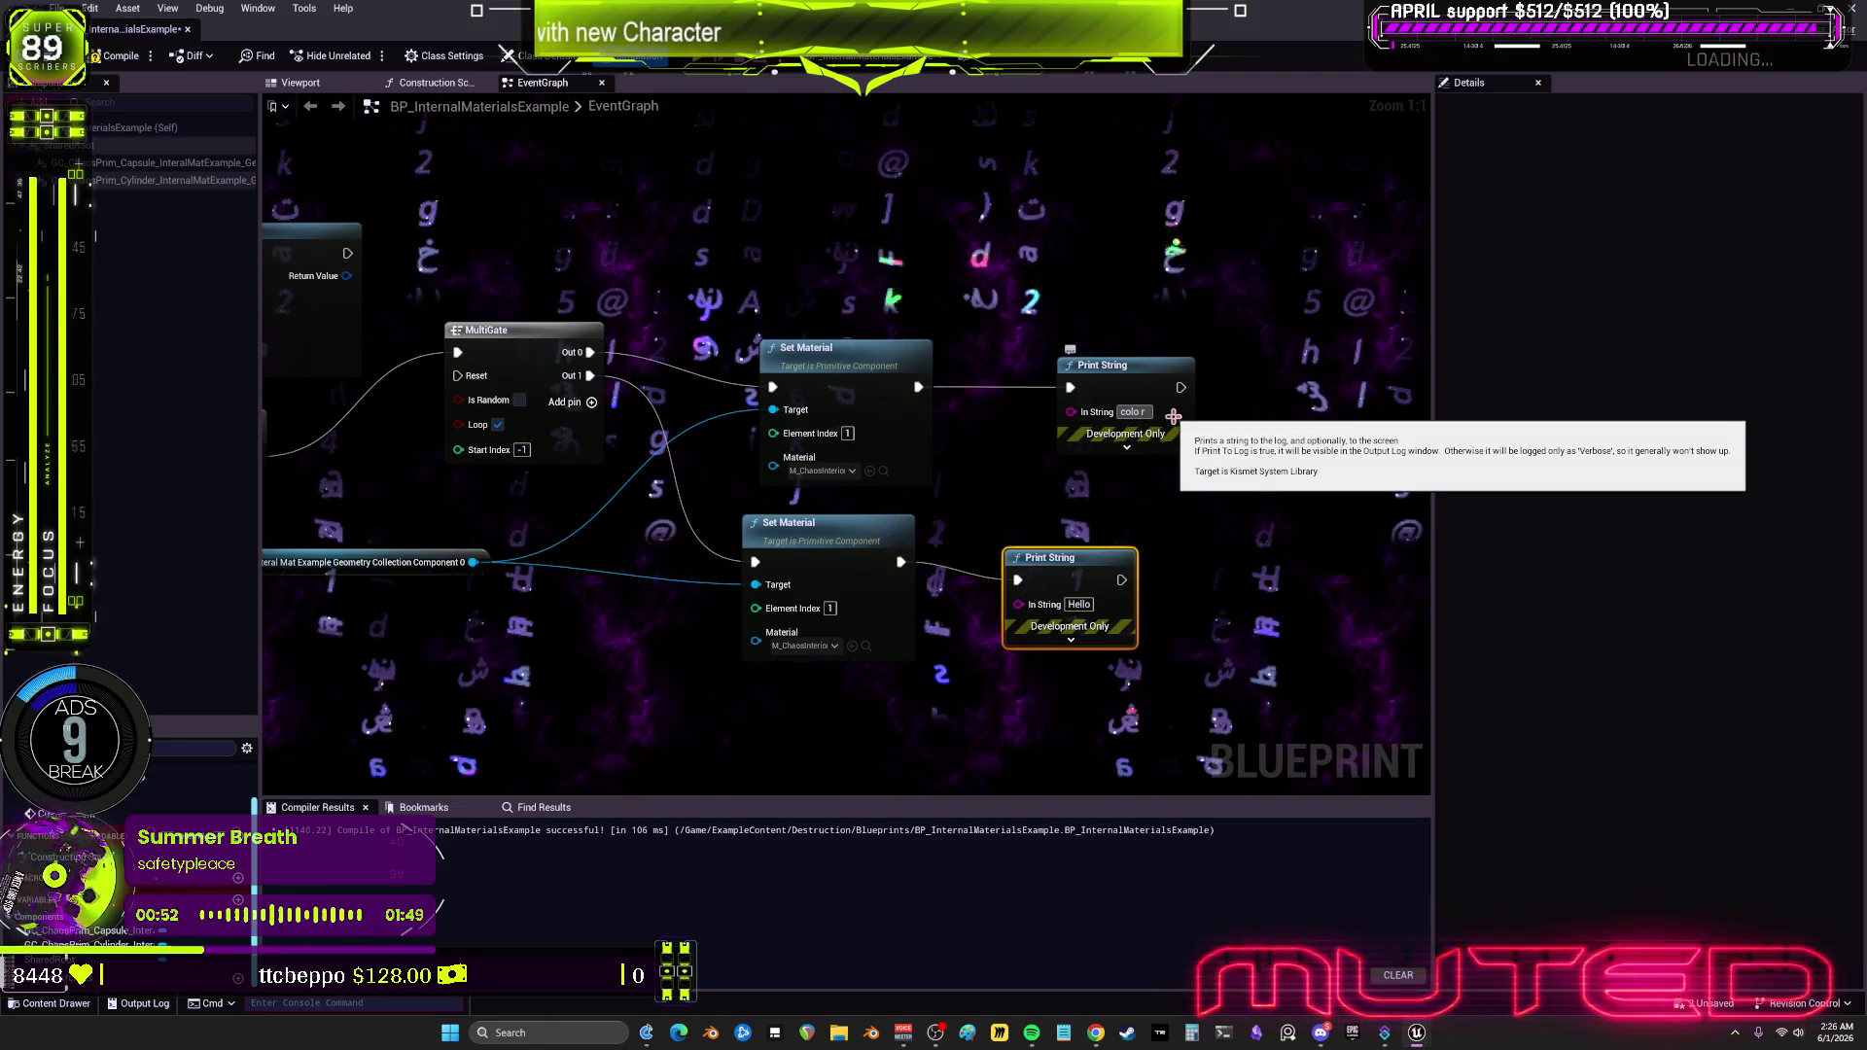
pyautogui.press('BackSpace')
pyautogui.write('r A')
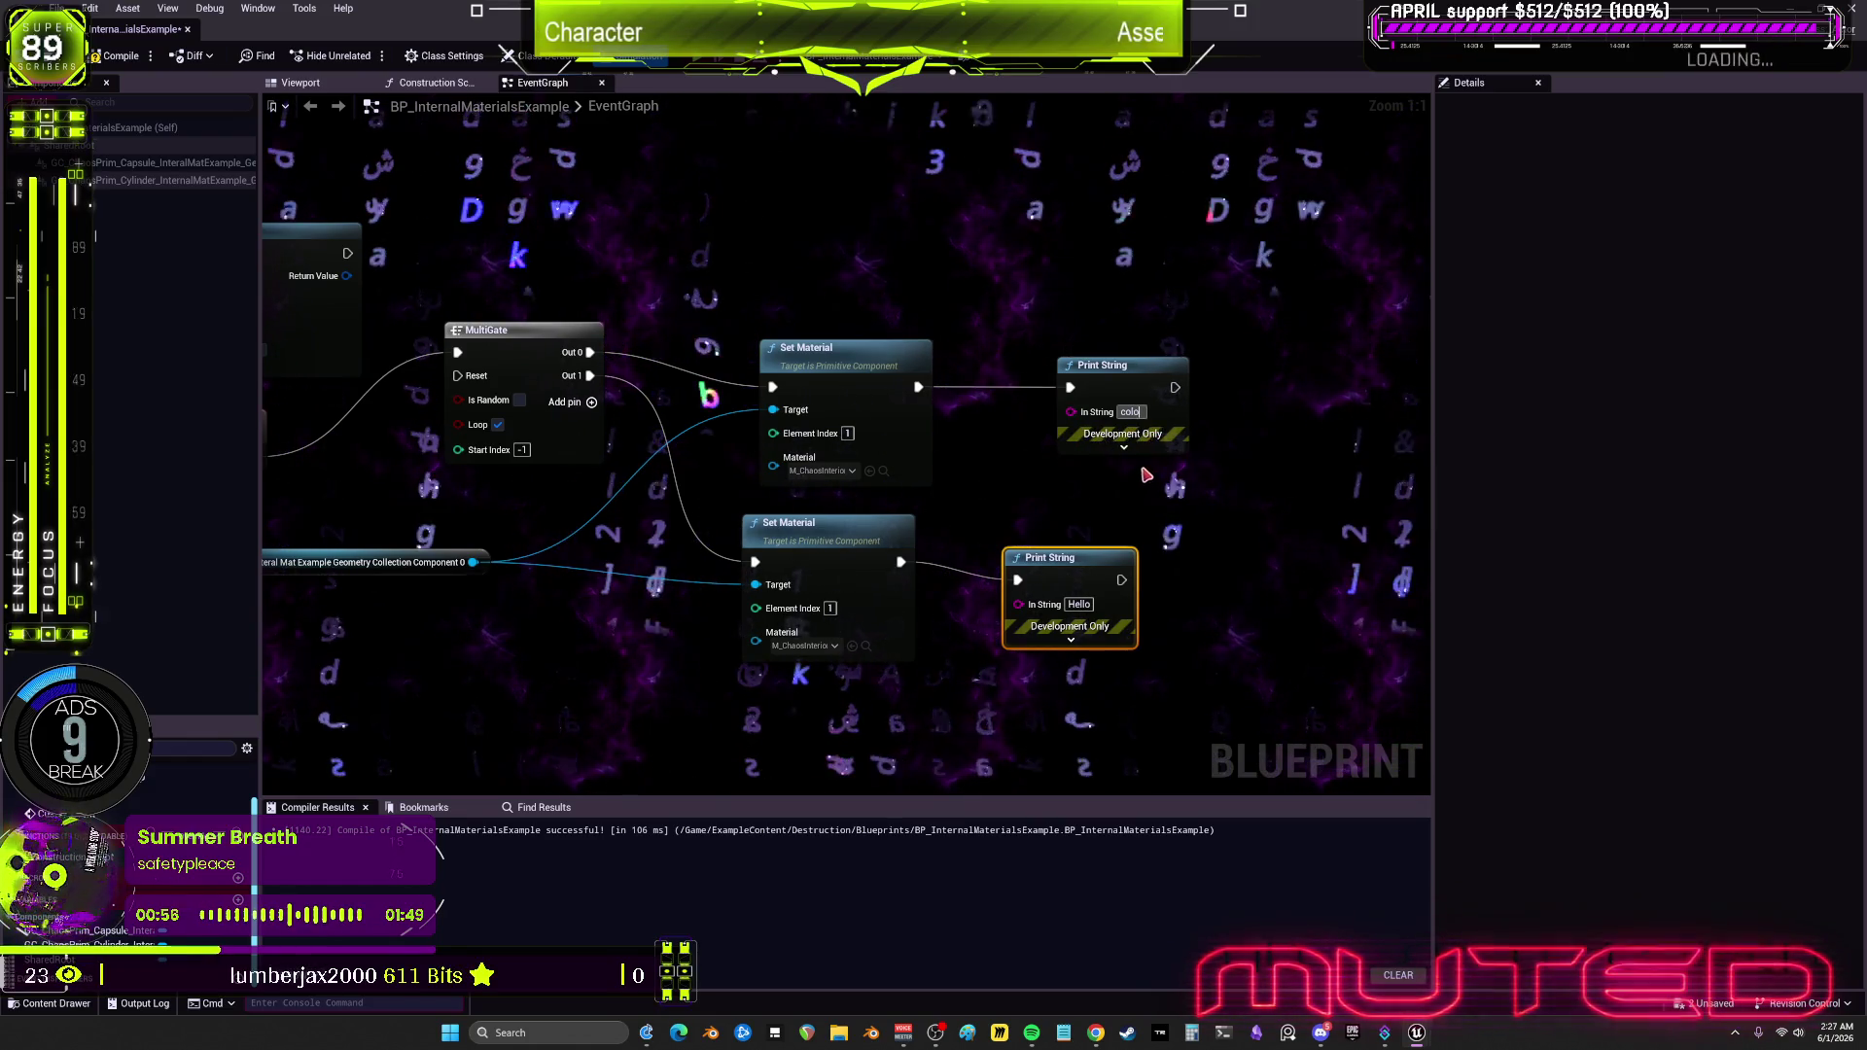
pyautogui.click(1080, 605)
pyautogui.write('color B')
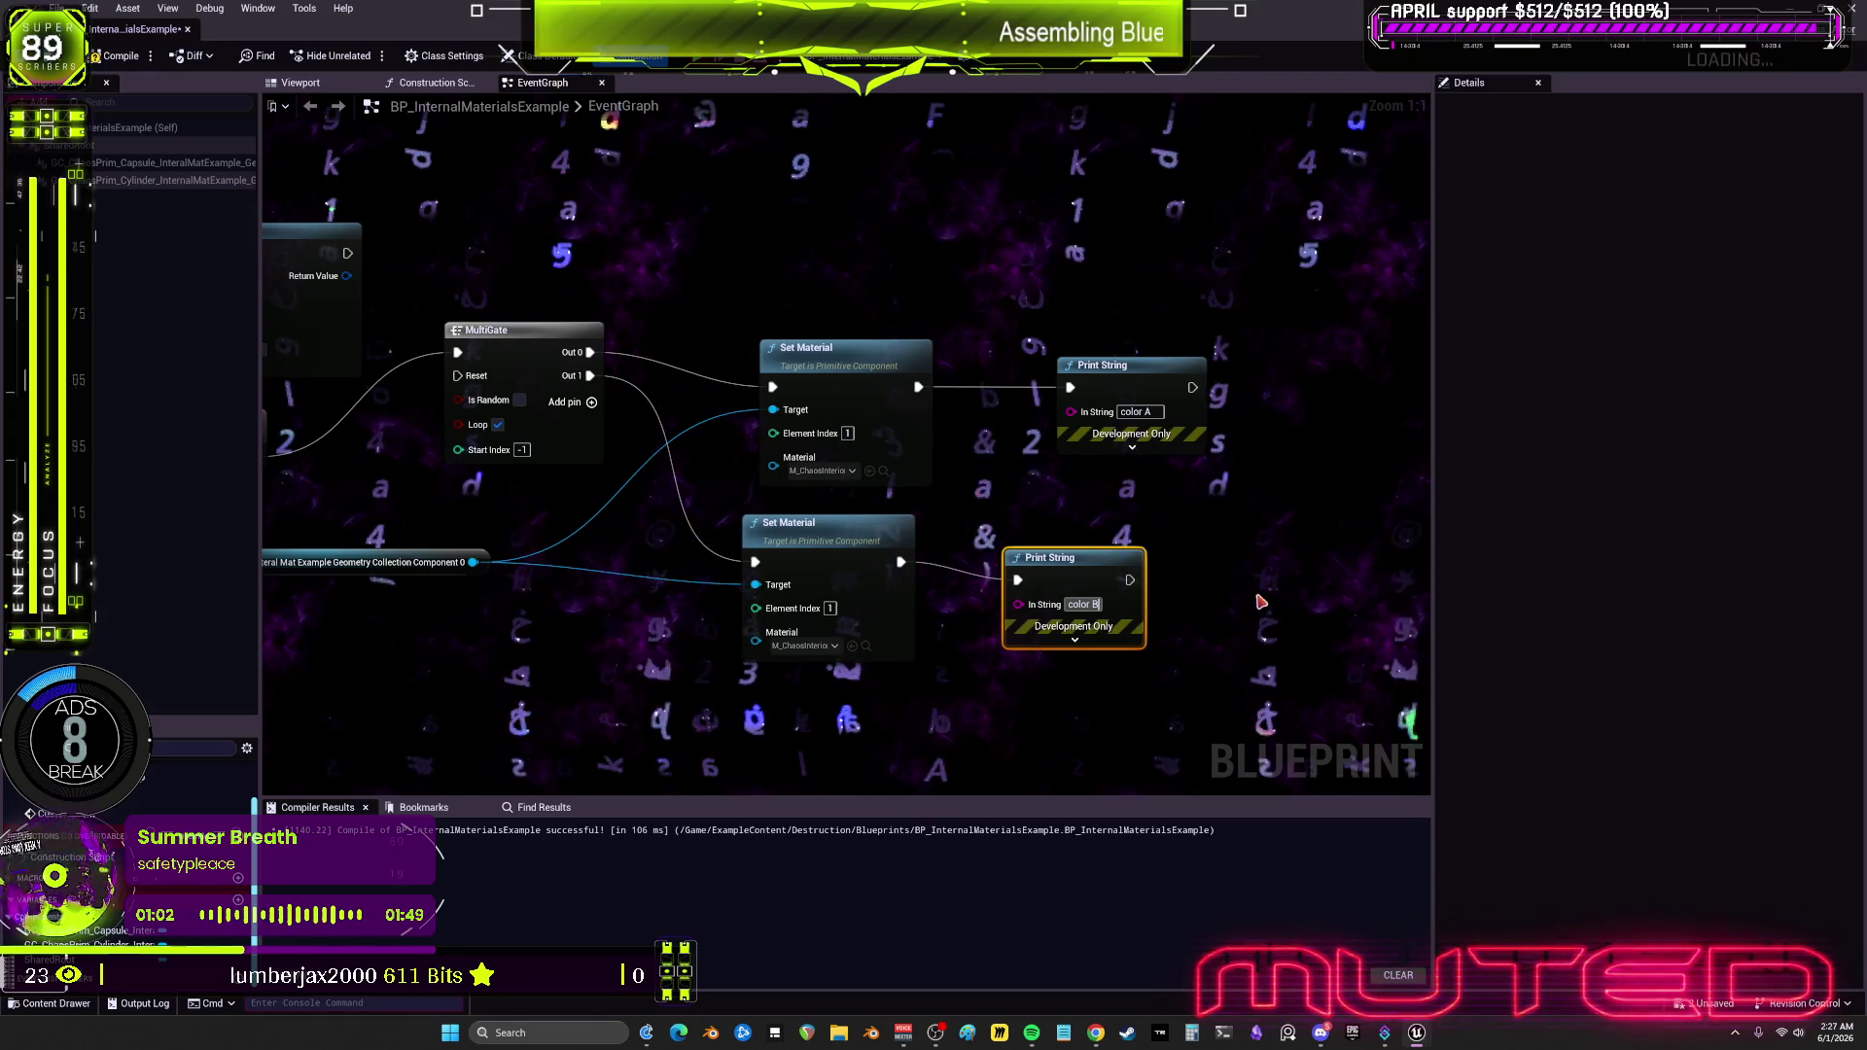
pyautogui.moveTo(810, 483); pyautogui.dragTo(966, 488)
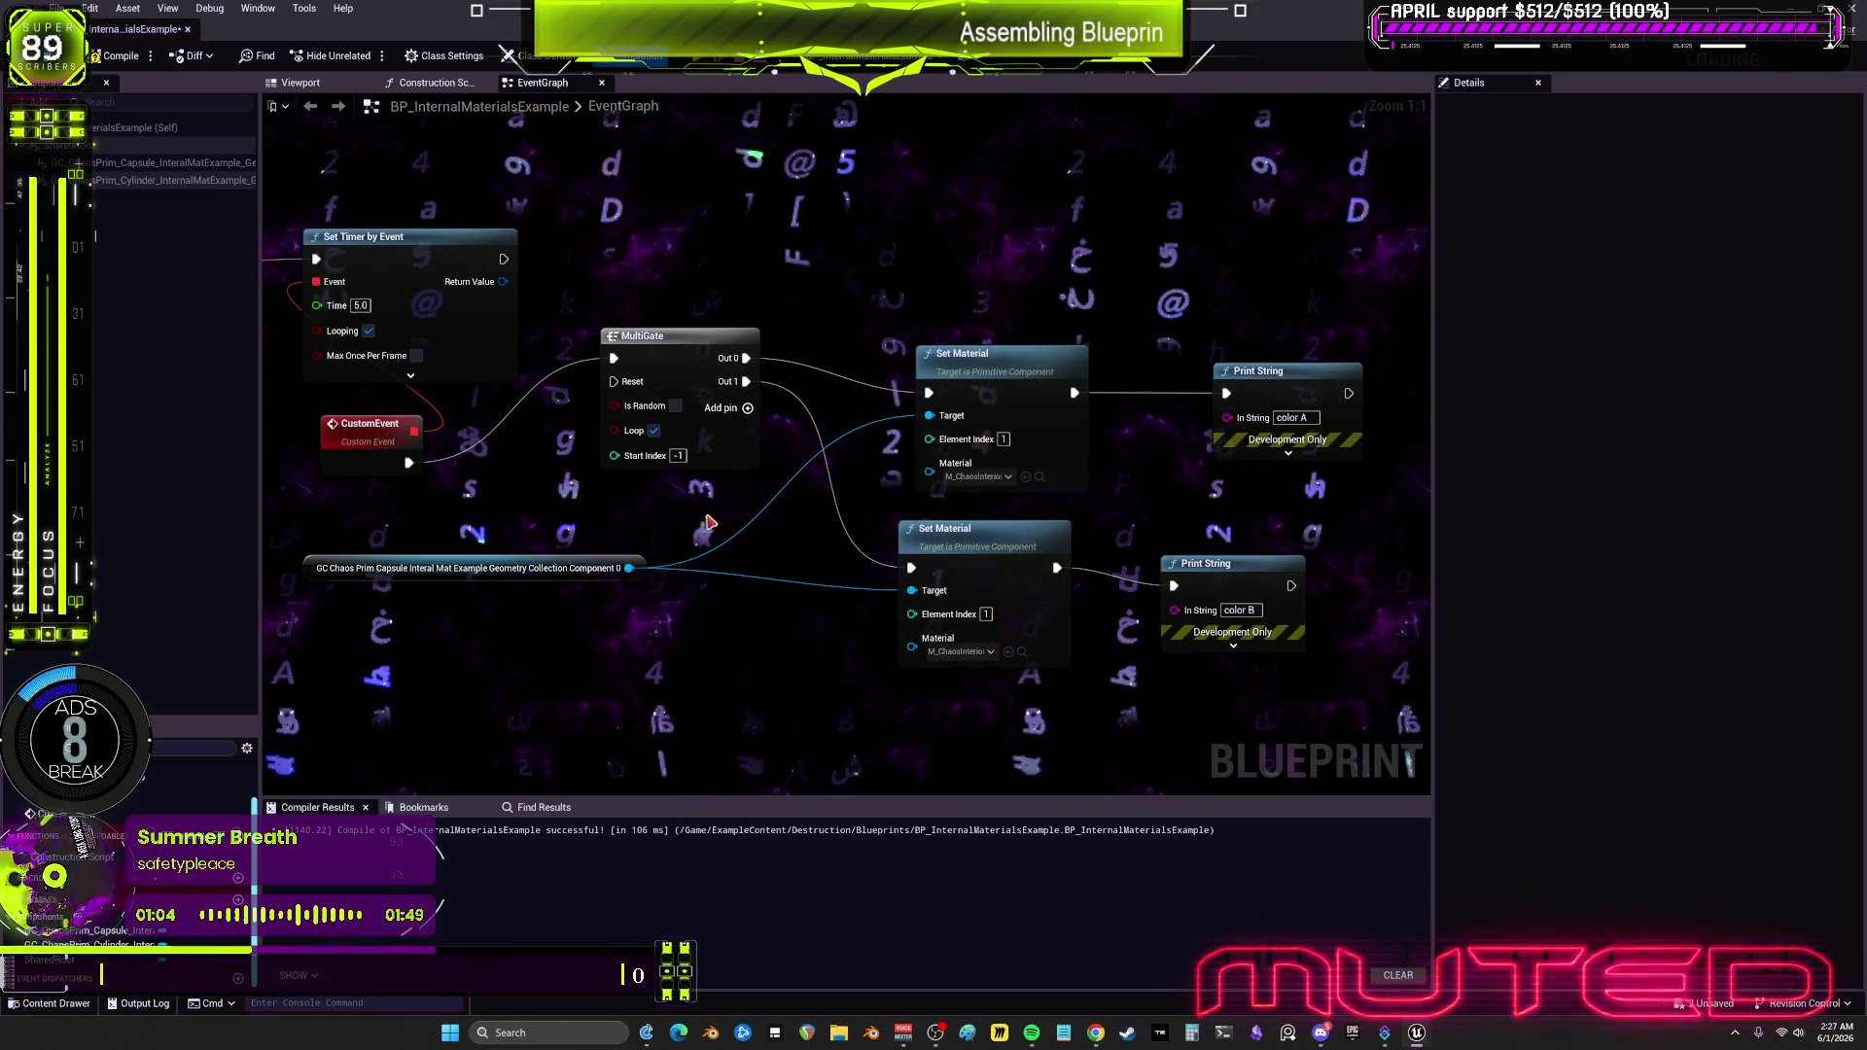
# Step: Change the timer interval to 2.0 seconds and test it in a Play-in-Editor session
pyautogui.moveTo(677, 387); pyautogui.dragTo(676, 350)
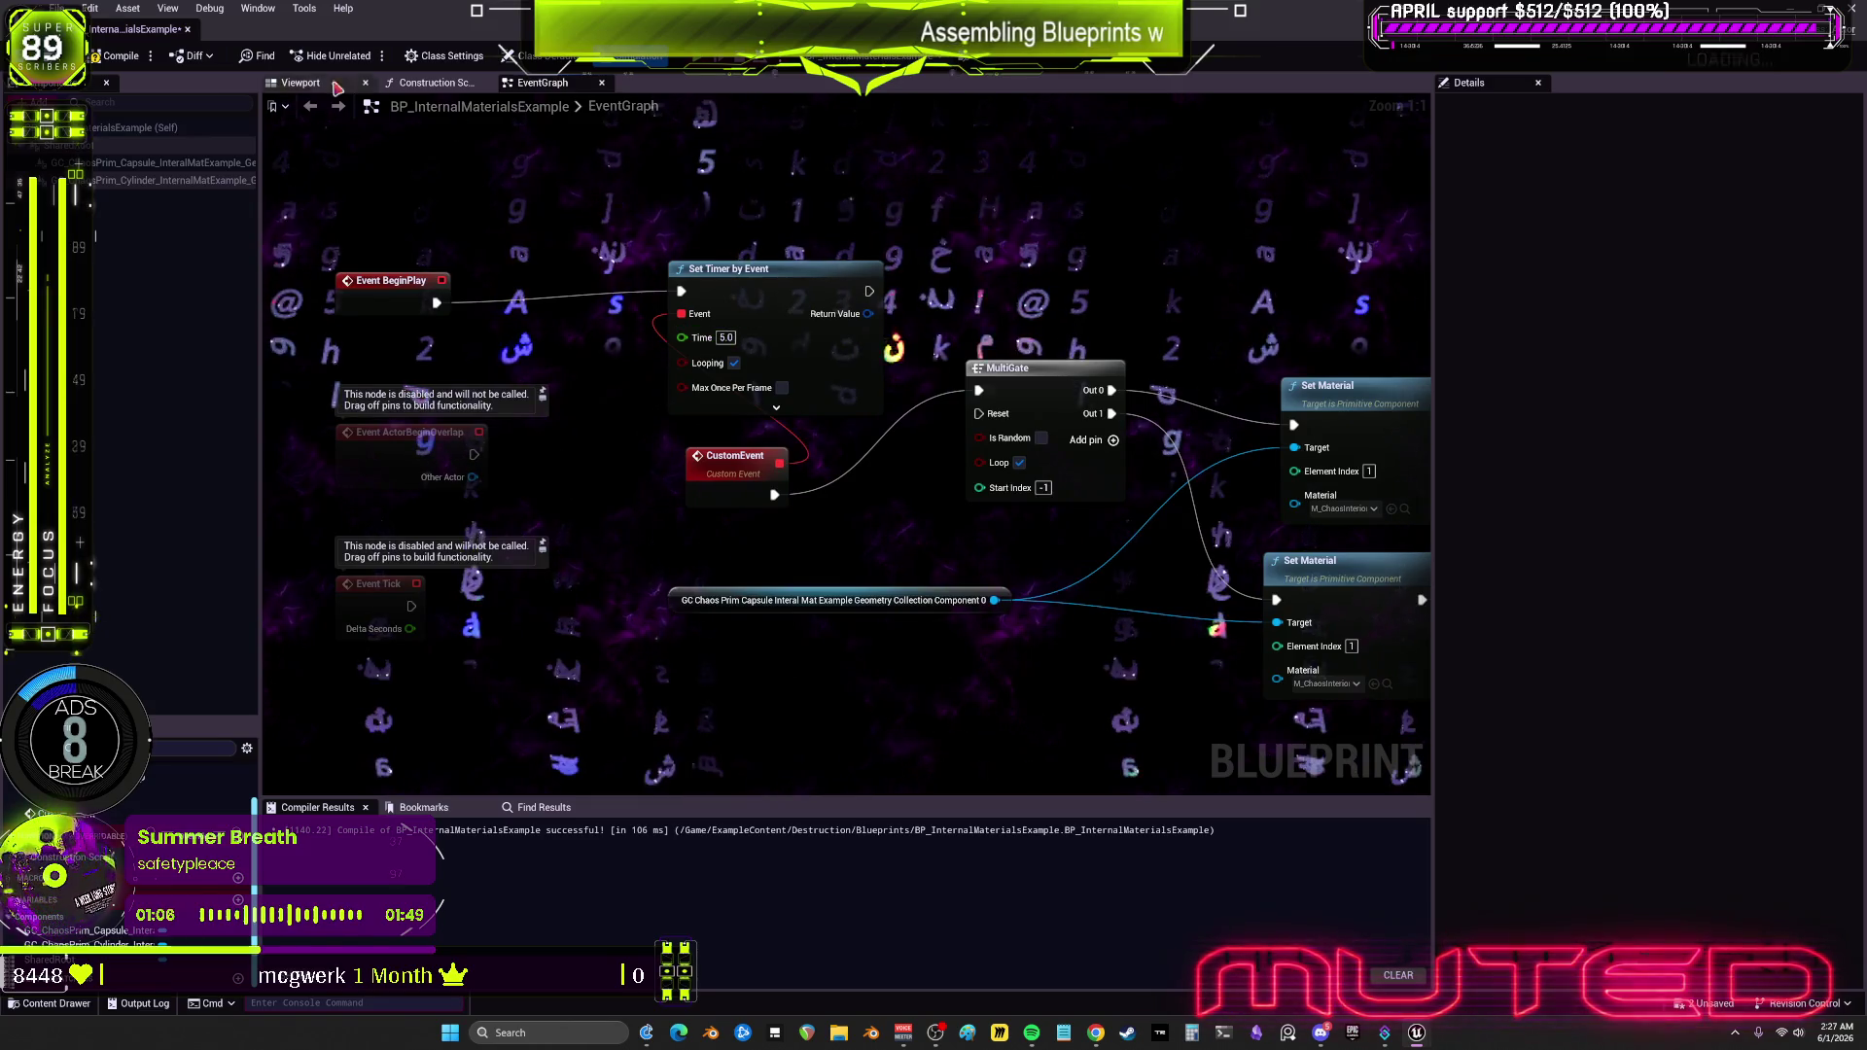
pyautogui.click(726, 338)
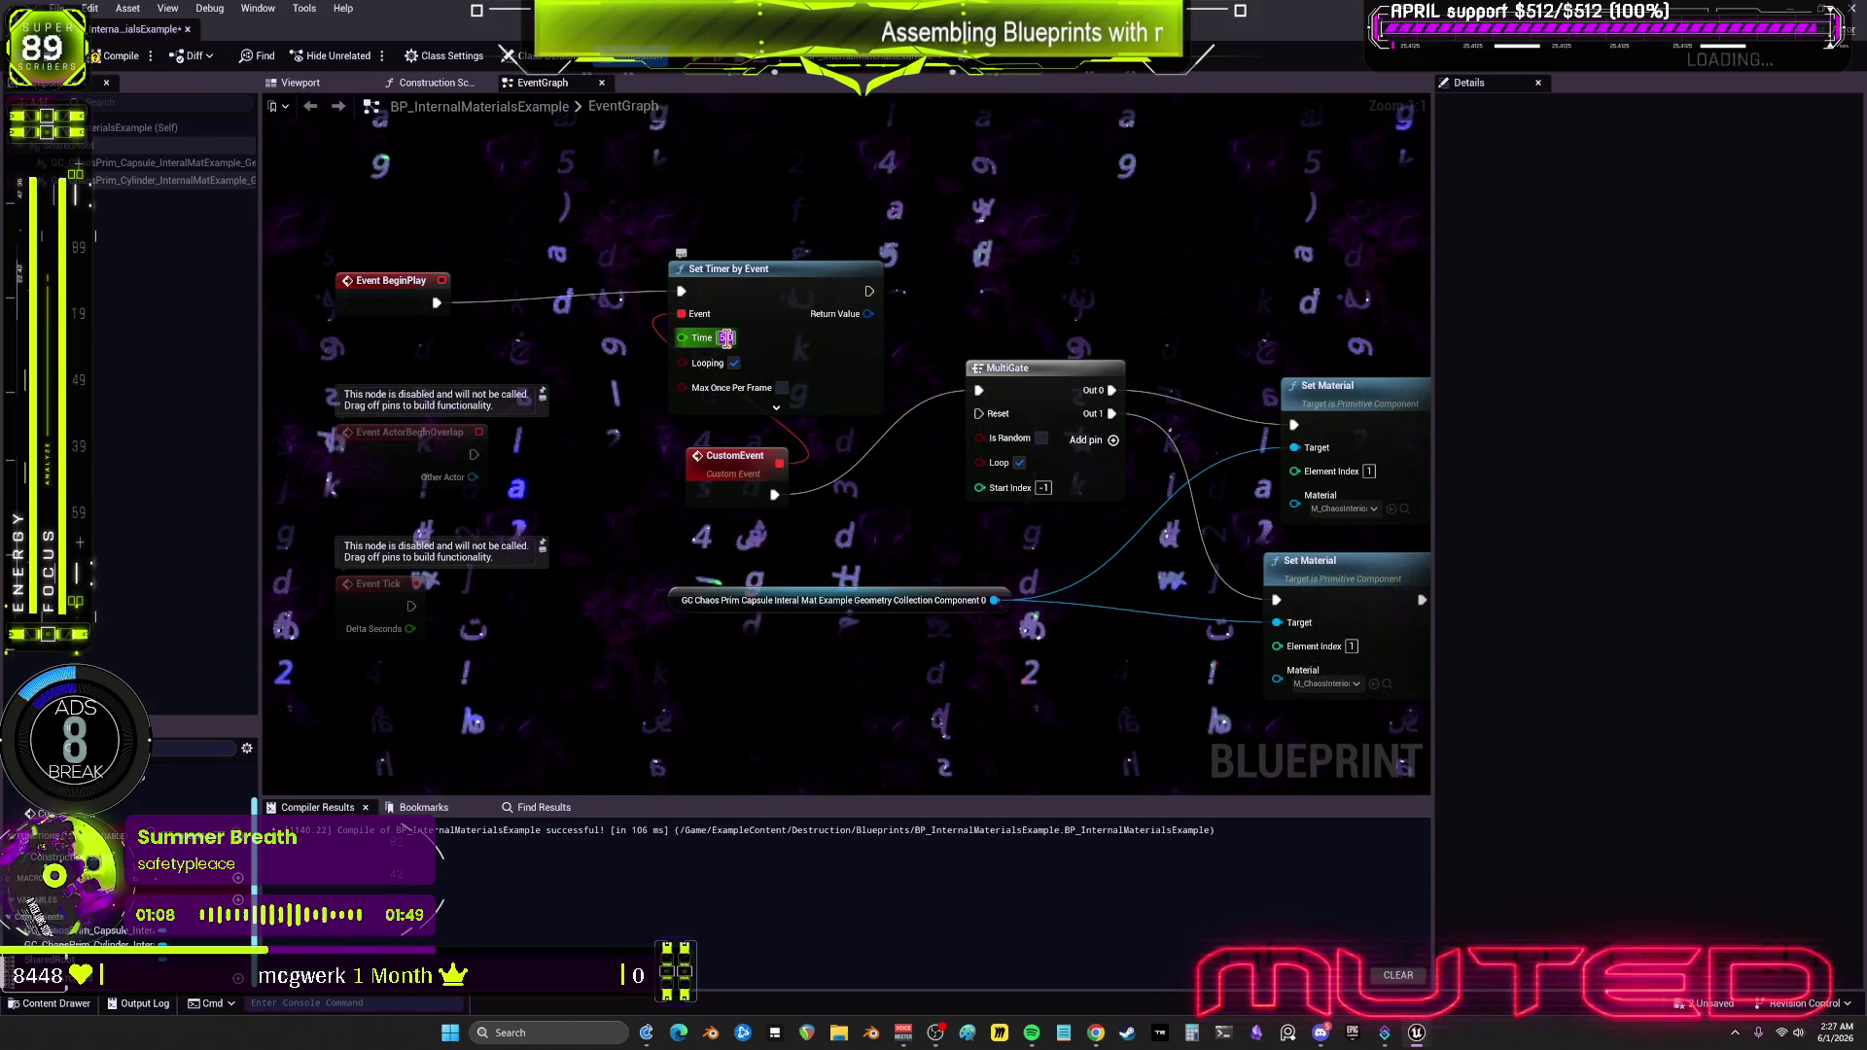
pyautogui.write('2')
pyautogui.press('Return')
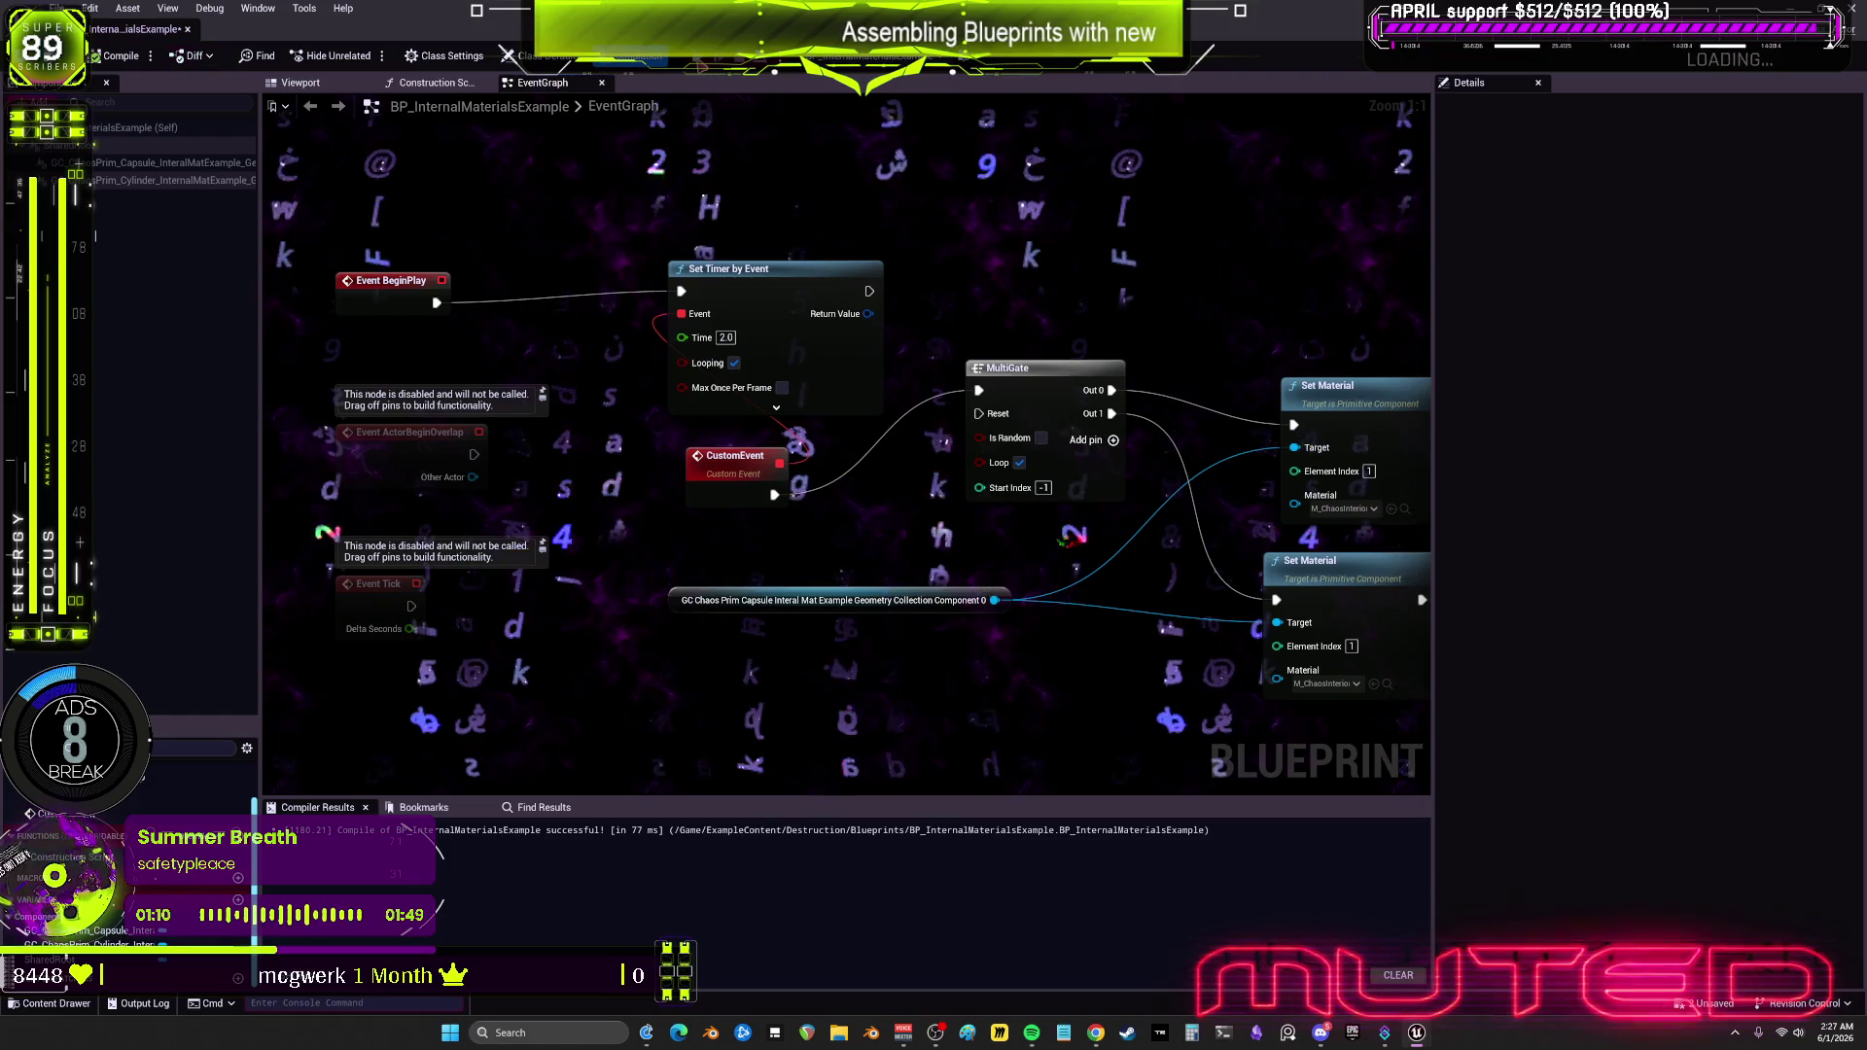
pyautogui.hotkey('alt', 'p')
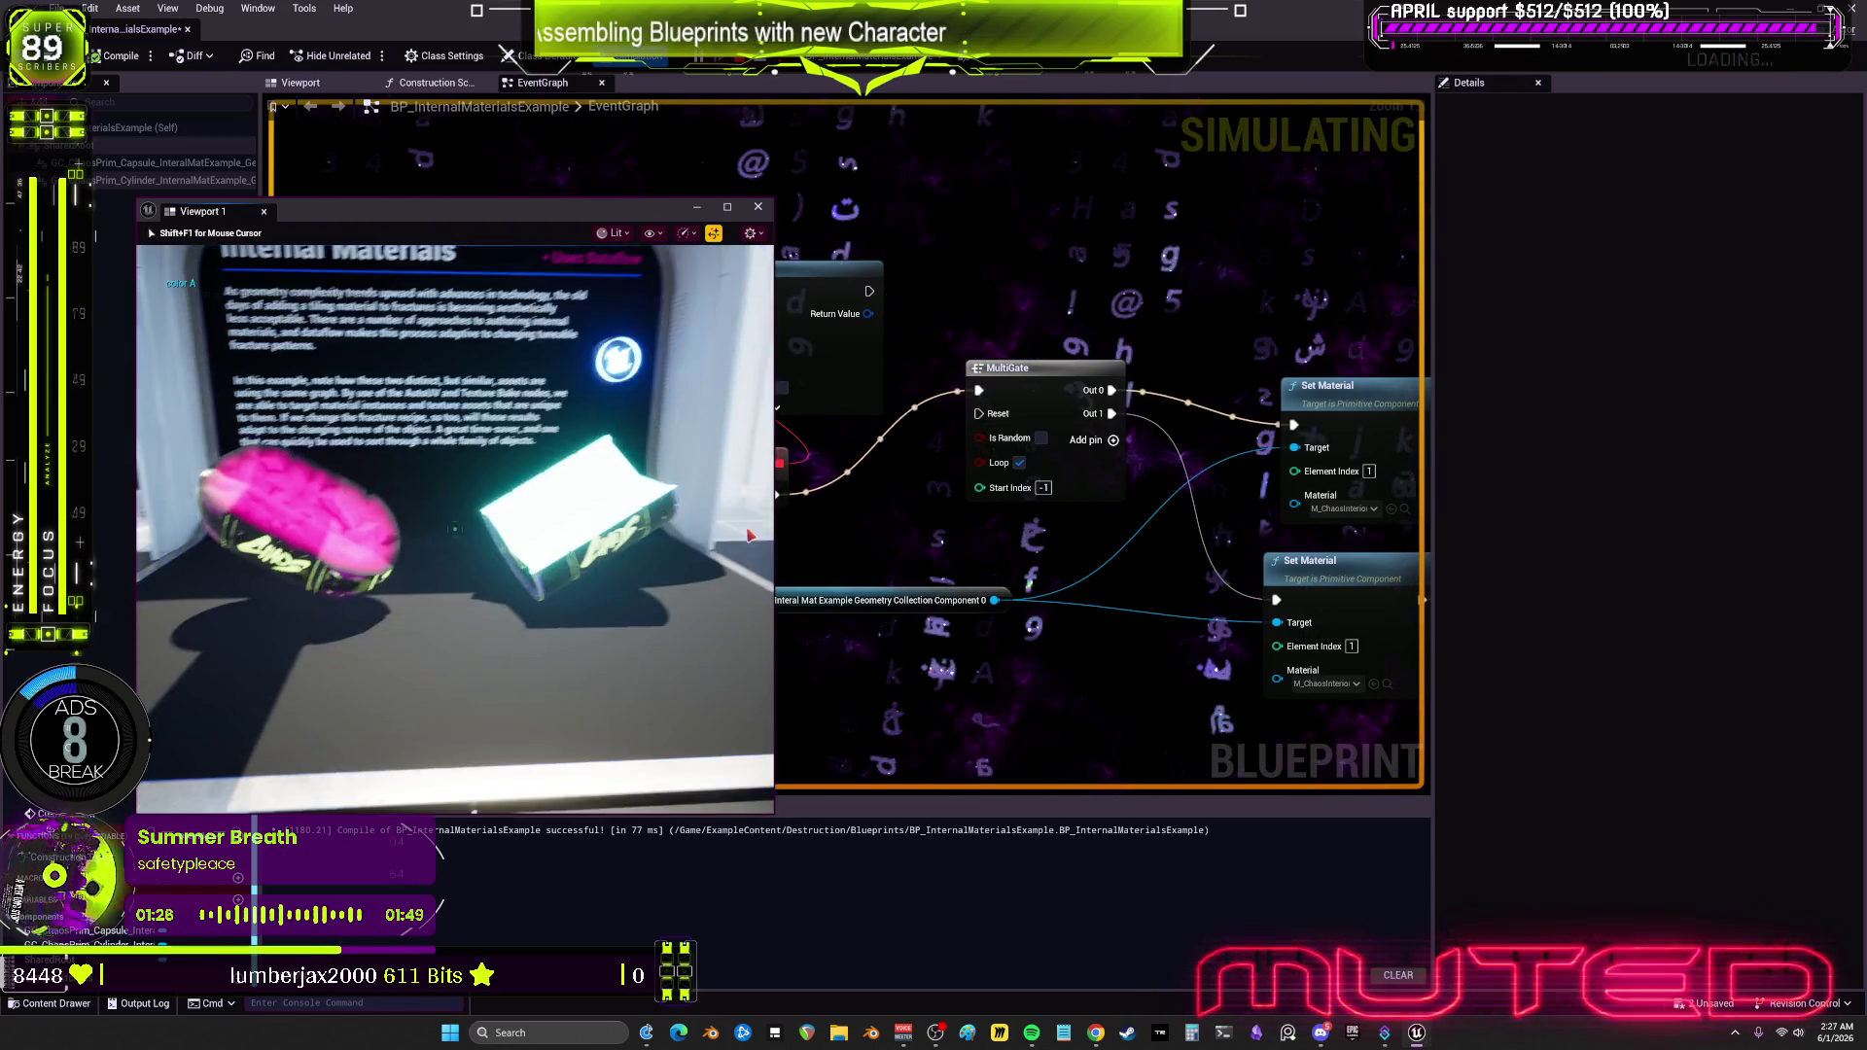
pyautogui.press('Escape')
pyautogui.moveTo(1430, 783); pyautogui.dragTo(1045, 711)
# Step: Paste two Set Material nodes after the Print Strings, using Element Index 0 and targeting the capsule component
pyautogui.moveTo(1371, 340)
pyautogui.mouseDown()
pyautogui.moveTo(1133, 321)
pyautogui.moveTo(1100, 275)
pyautogui.moveTo(1156, 258)
pyautogui.mouseUp()
pyautogui.hotkey('ctrl', 'v')
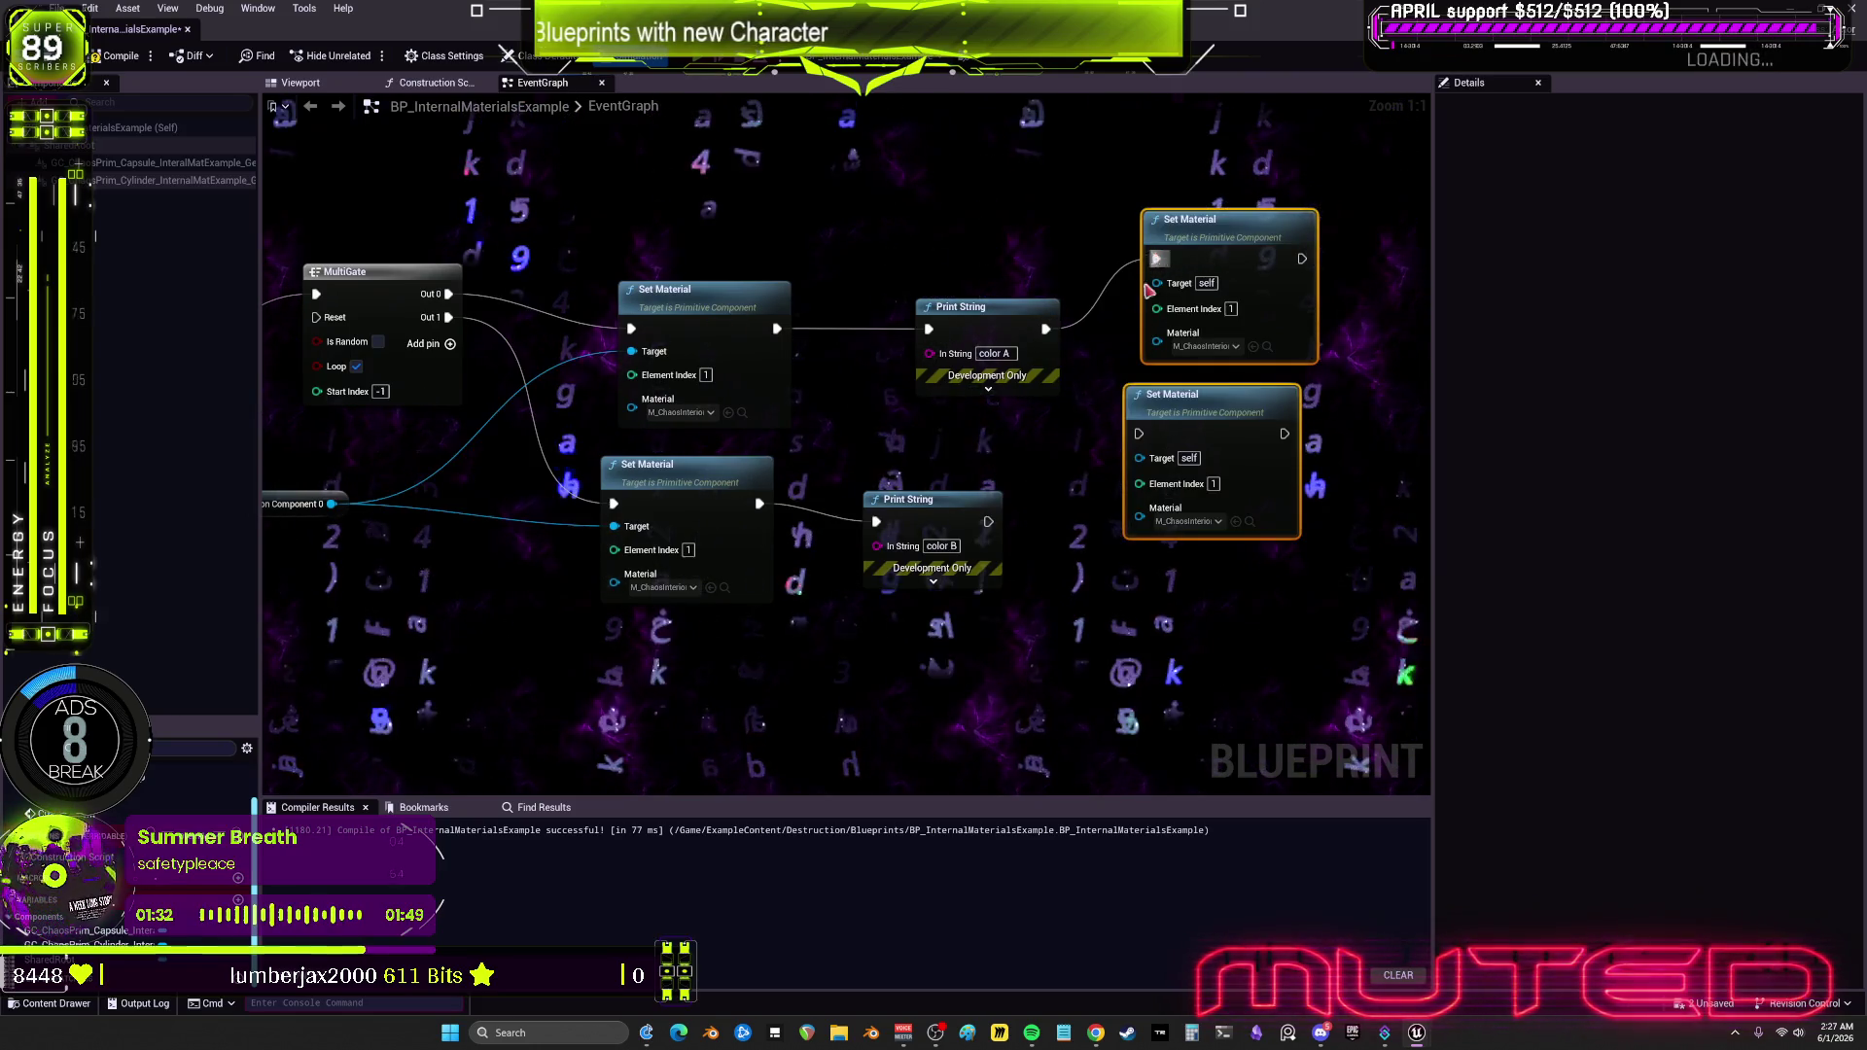
pyautogui.moveTo(988, 521)
pyautogui.mouseDown()
pyautogui.moveTo(1160, 436)
pyautogui.moveTo(1139, 433)
pyautogui.mouseUp()
pyautogui.click(1231, 308)
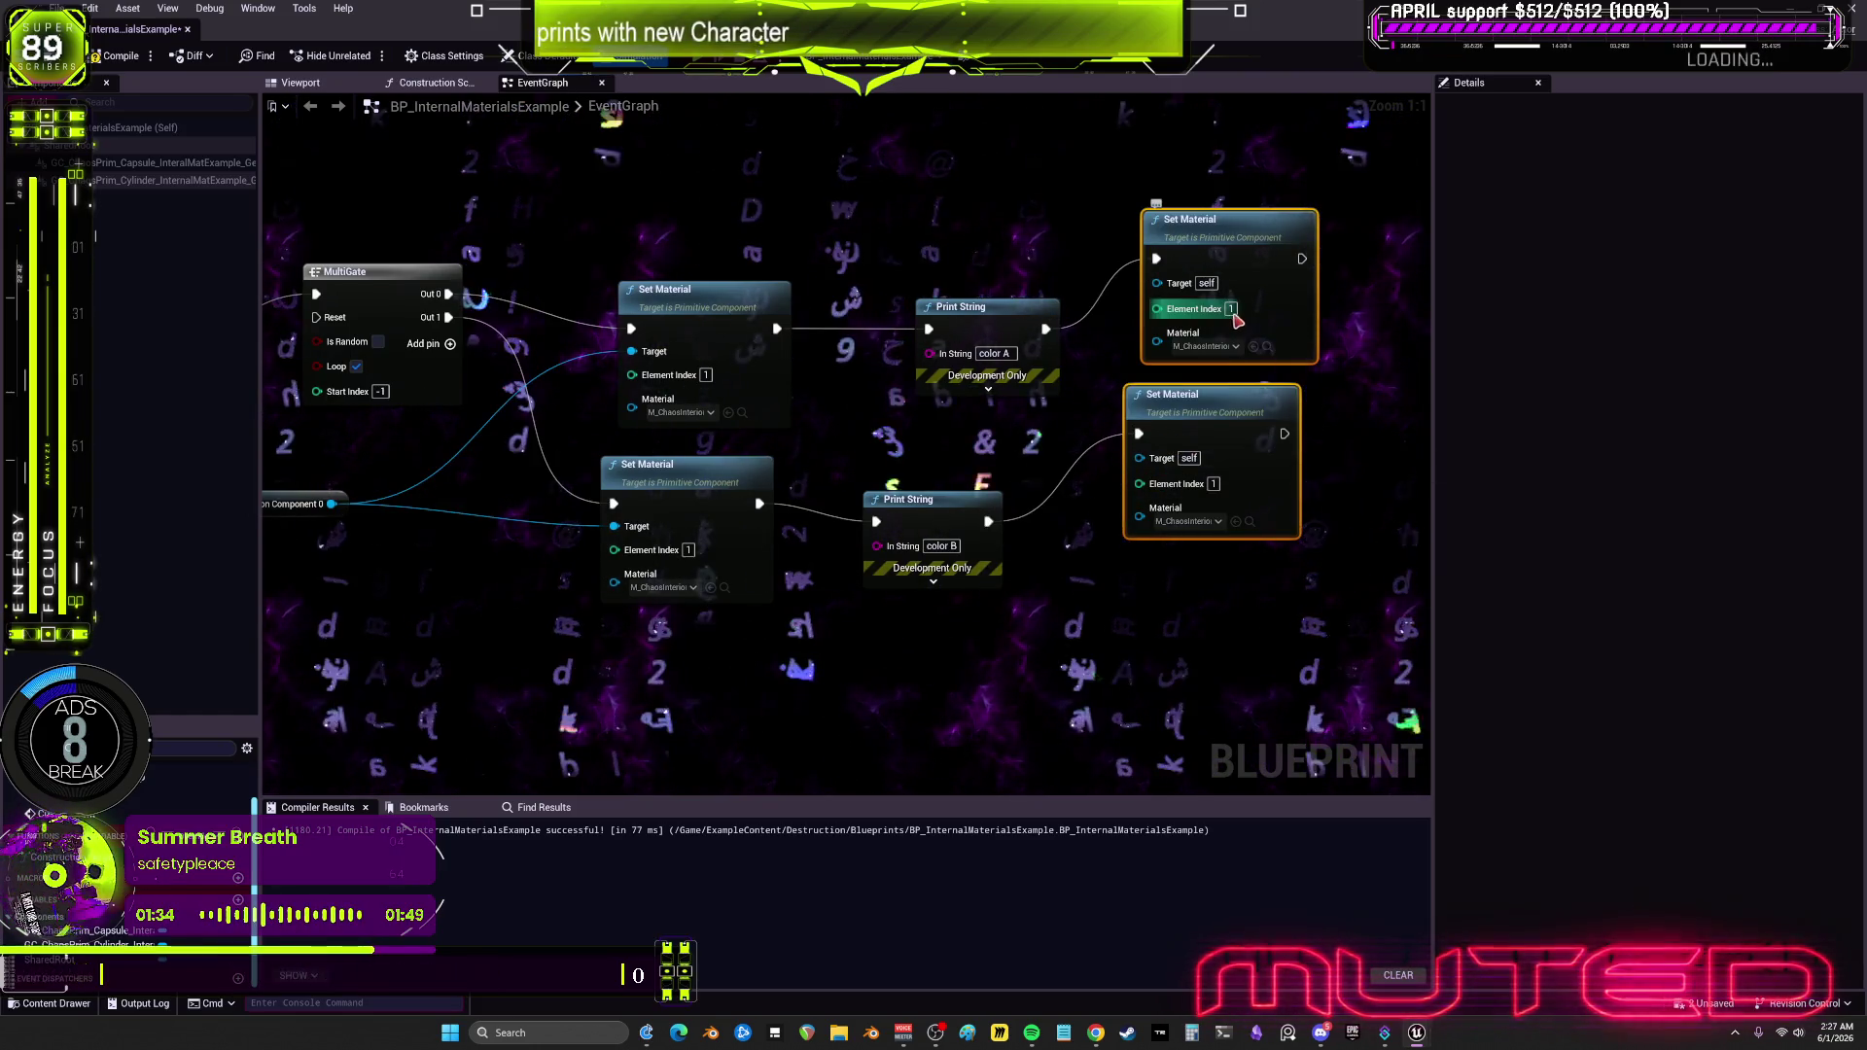
pyautogui.write('0')
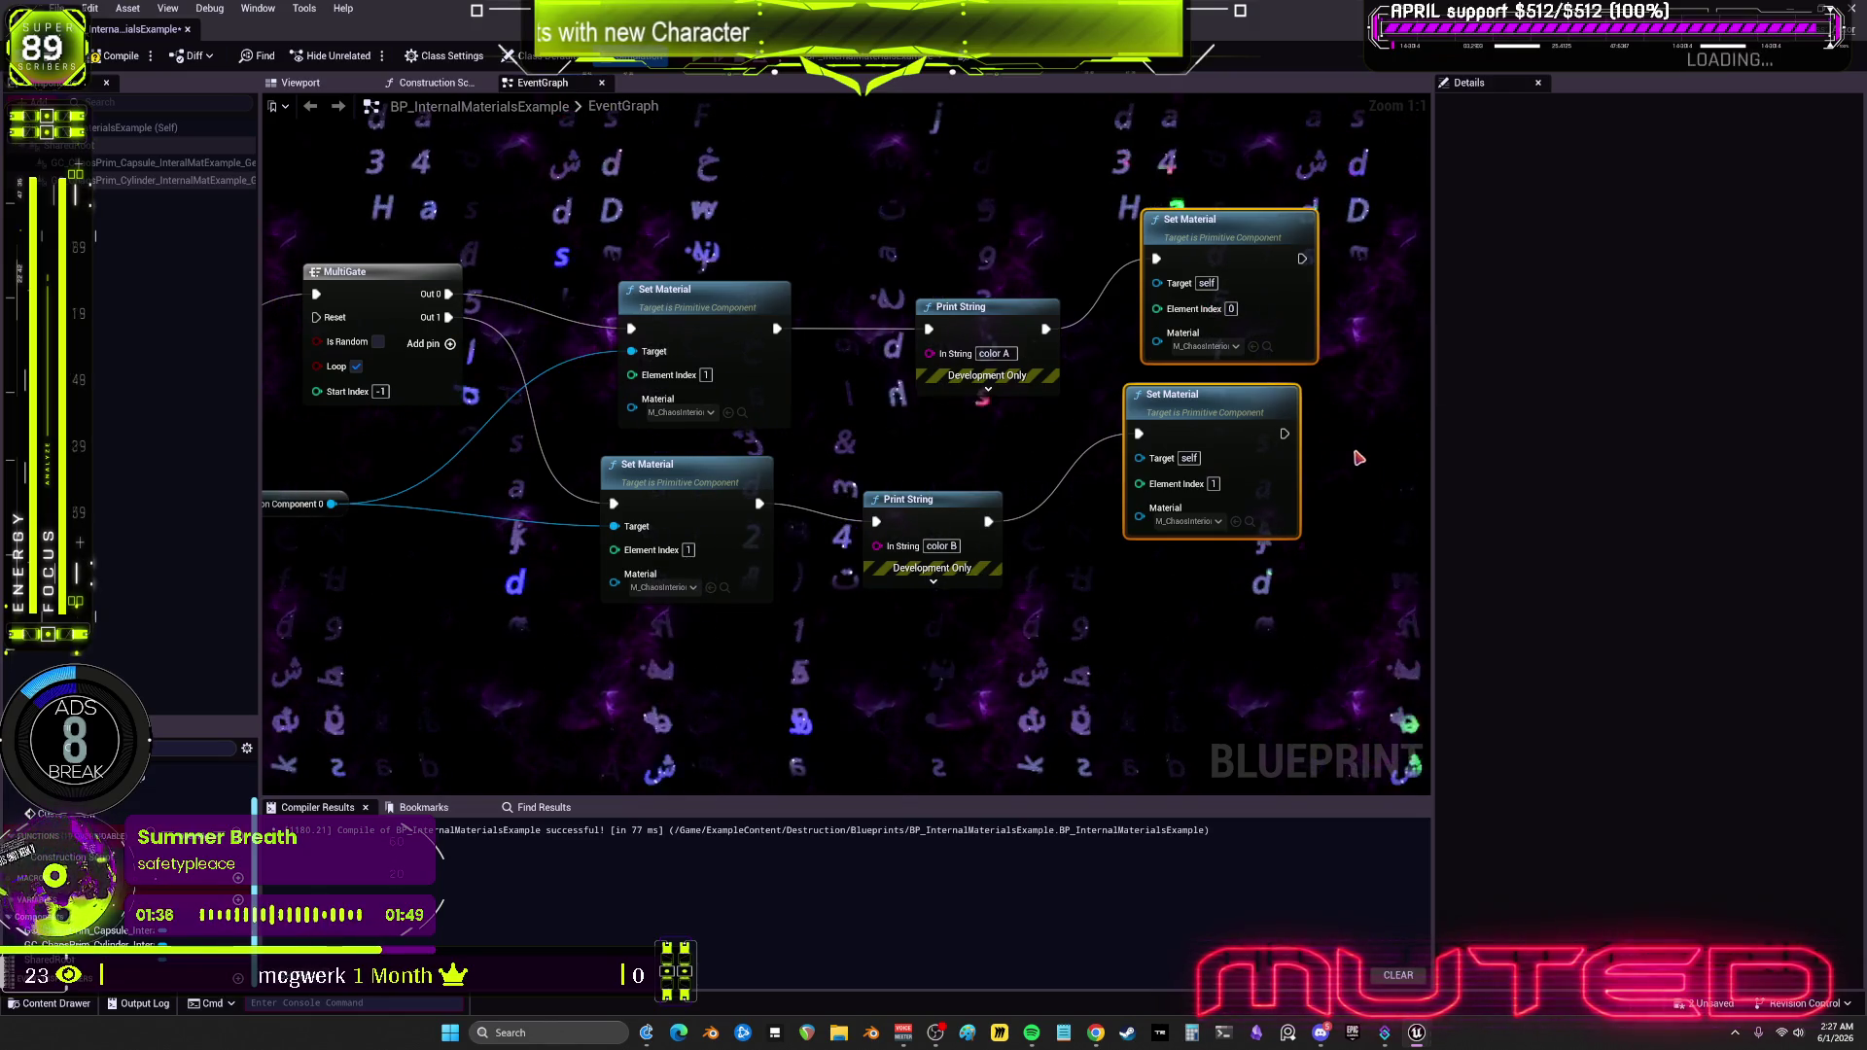
pyautogui.click(1215, 483)
pyautogui.write('0')
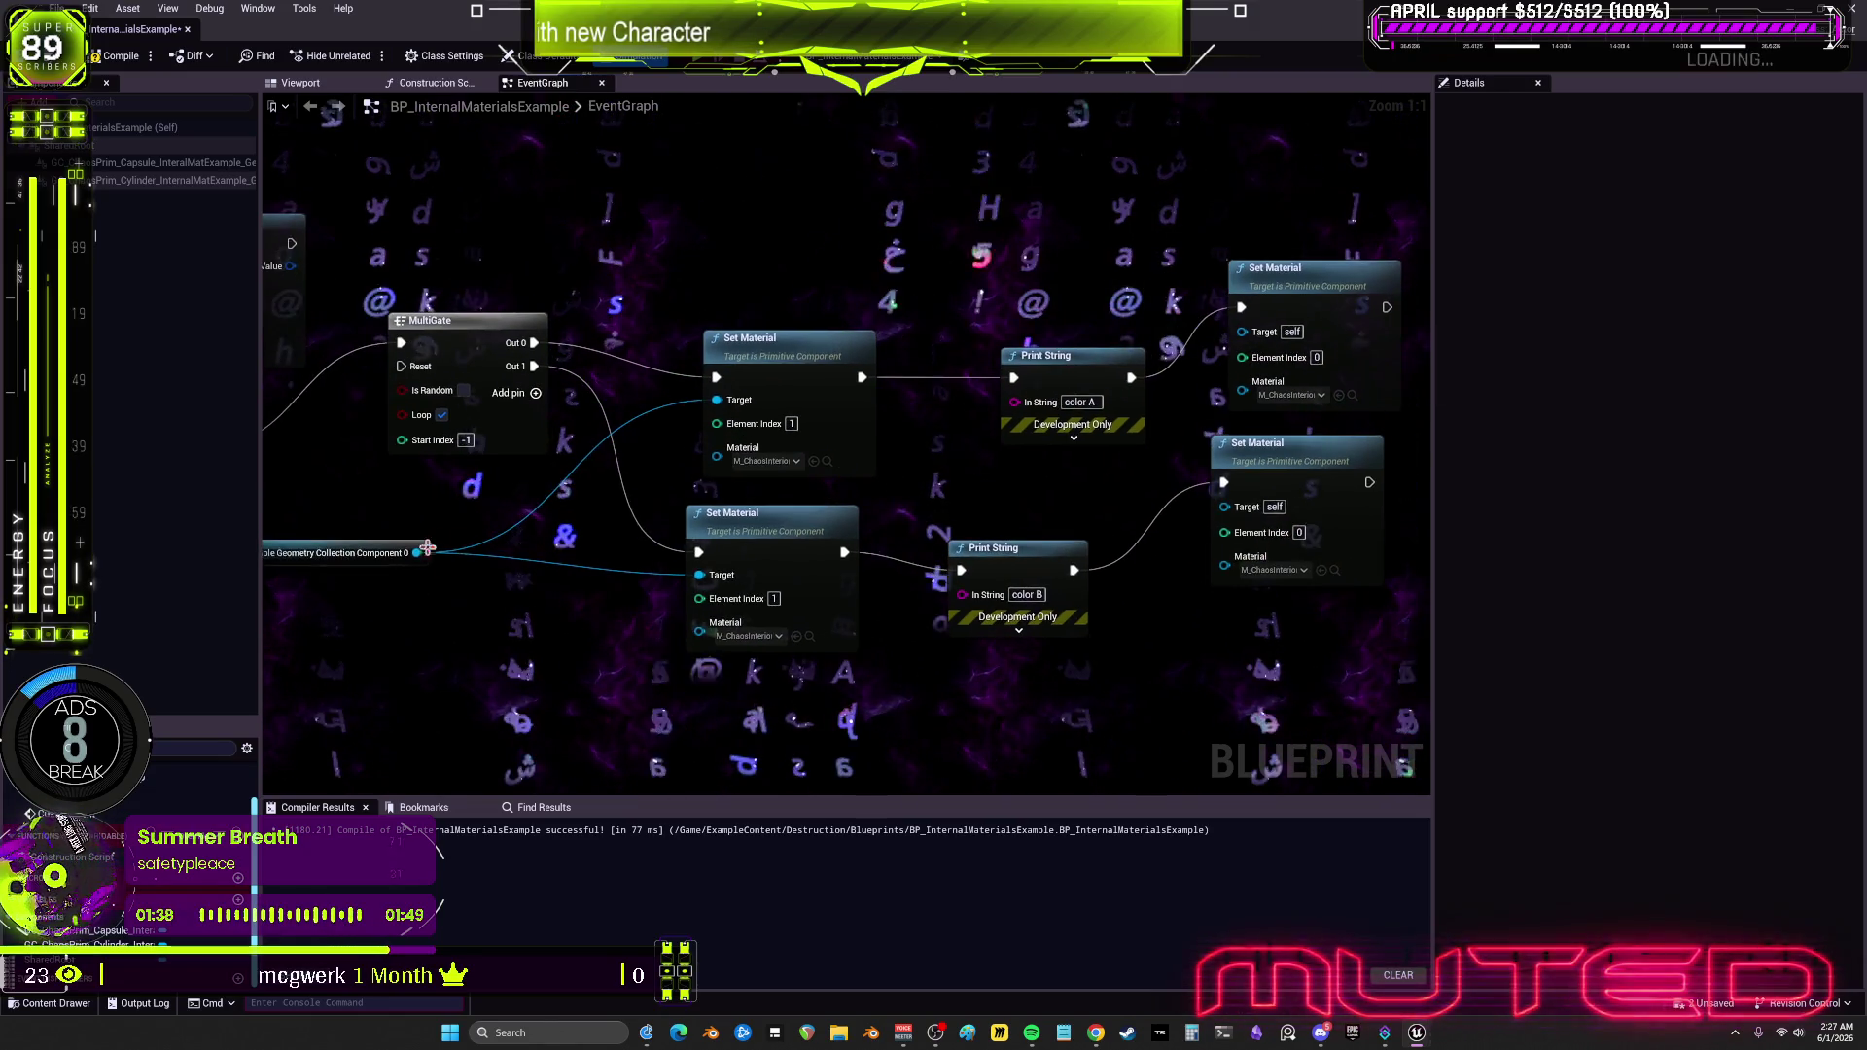
pyautogui.moveTo(417, 552)
pyautogui.mouseDown()
pyautogui.moveTo(1248, 353)
pyautogui.moveTo(1242, 332)
pyautogui.mouseUp()
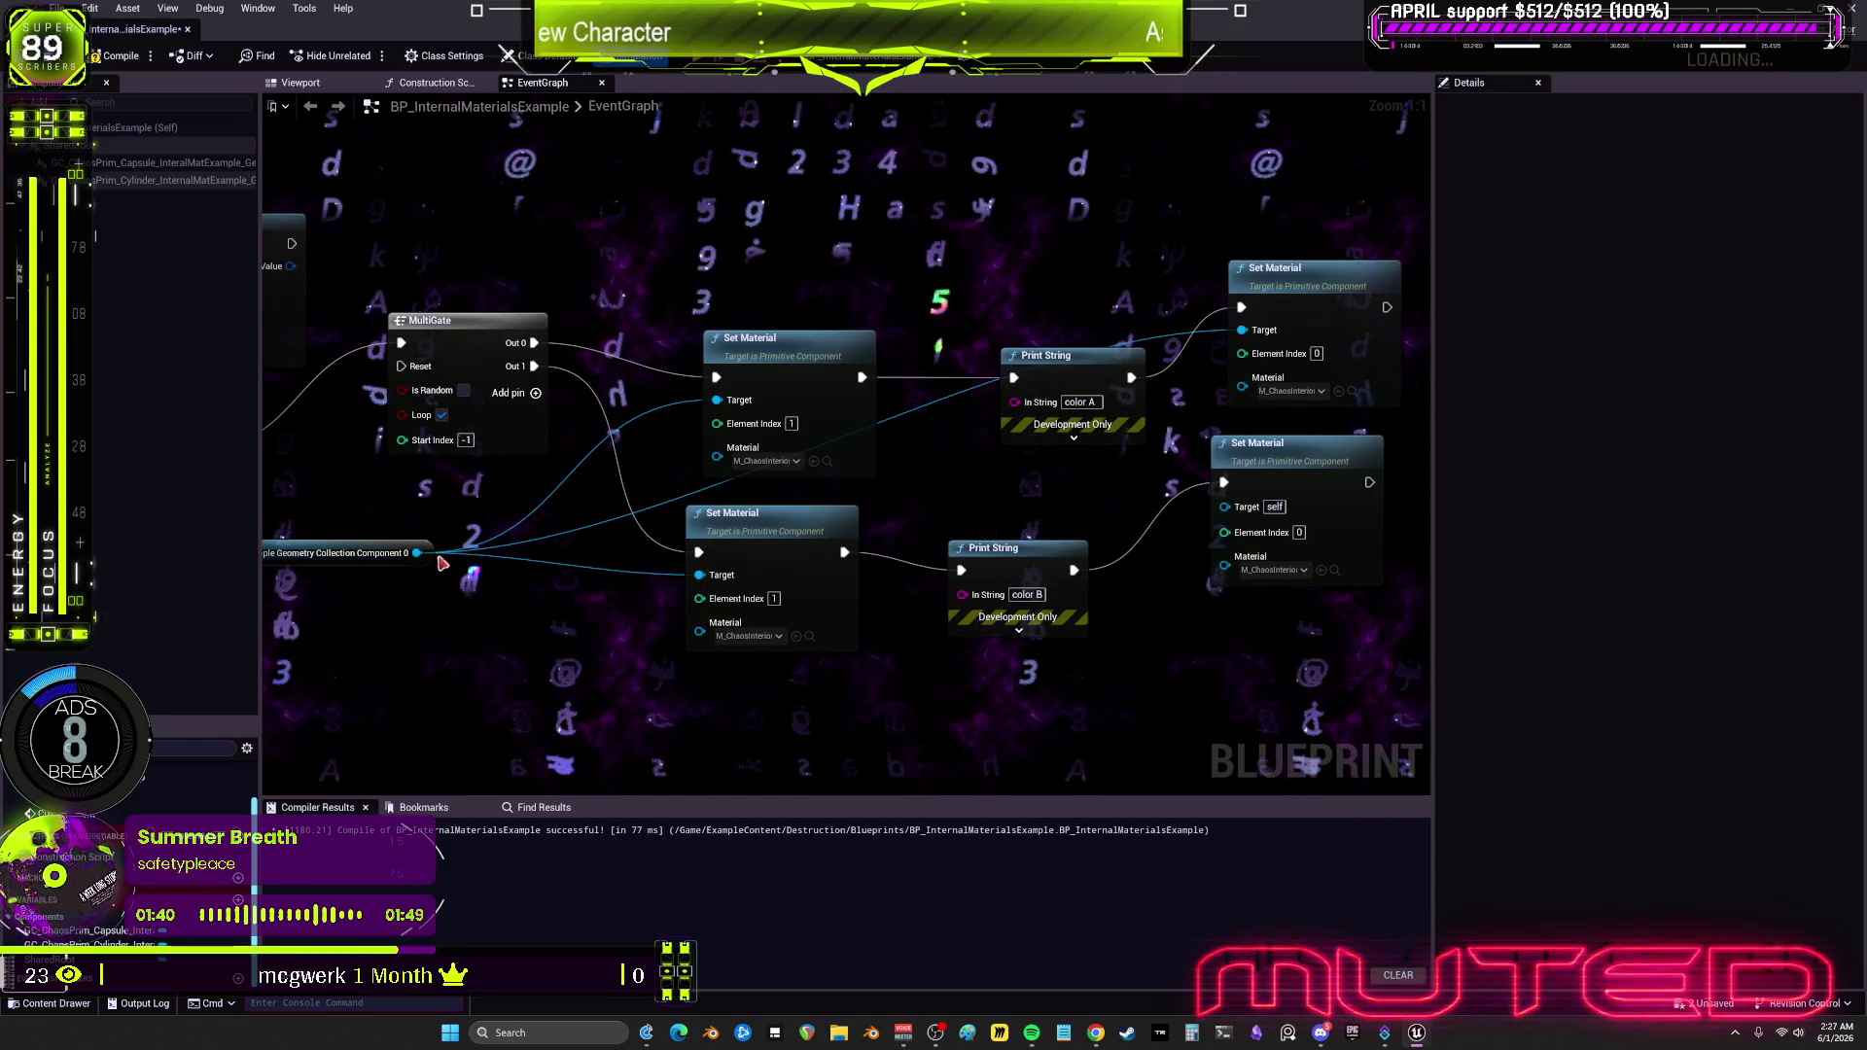
pyautogui.moveTo(416, 553)
pyautogui.mouseDown()
pyautogui.moveTo(1241, 525)
pyautogui.moveTo(1226, 507)
pyautogui.mouseUp()
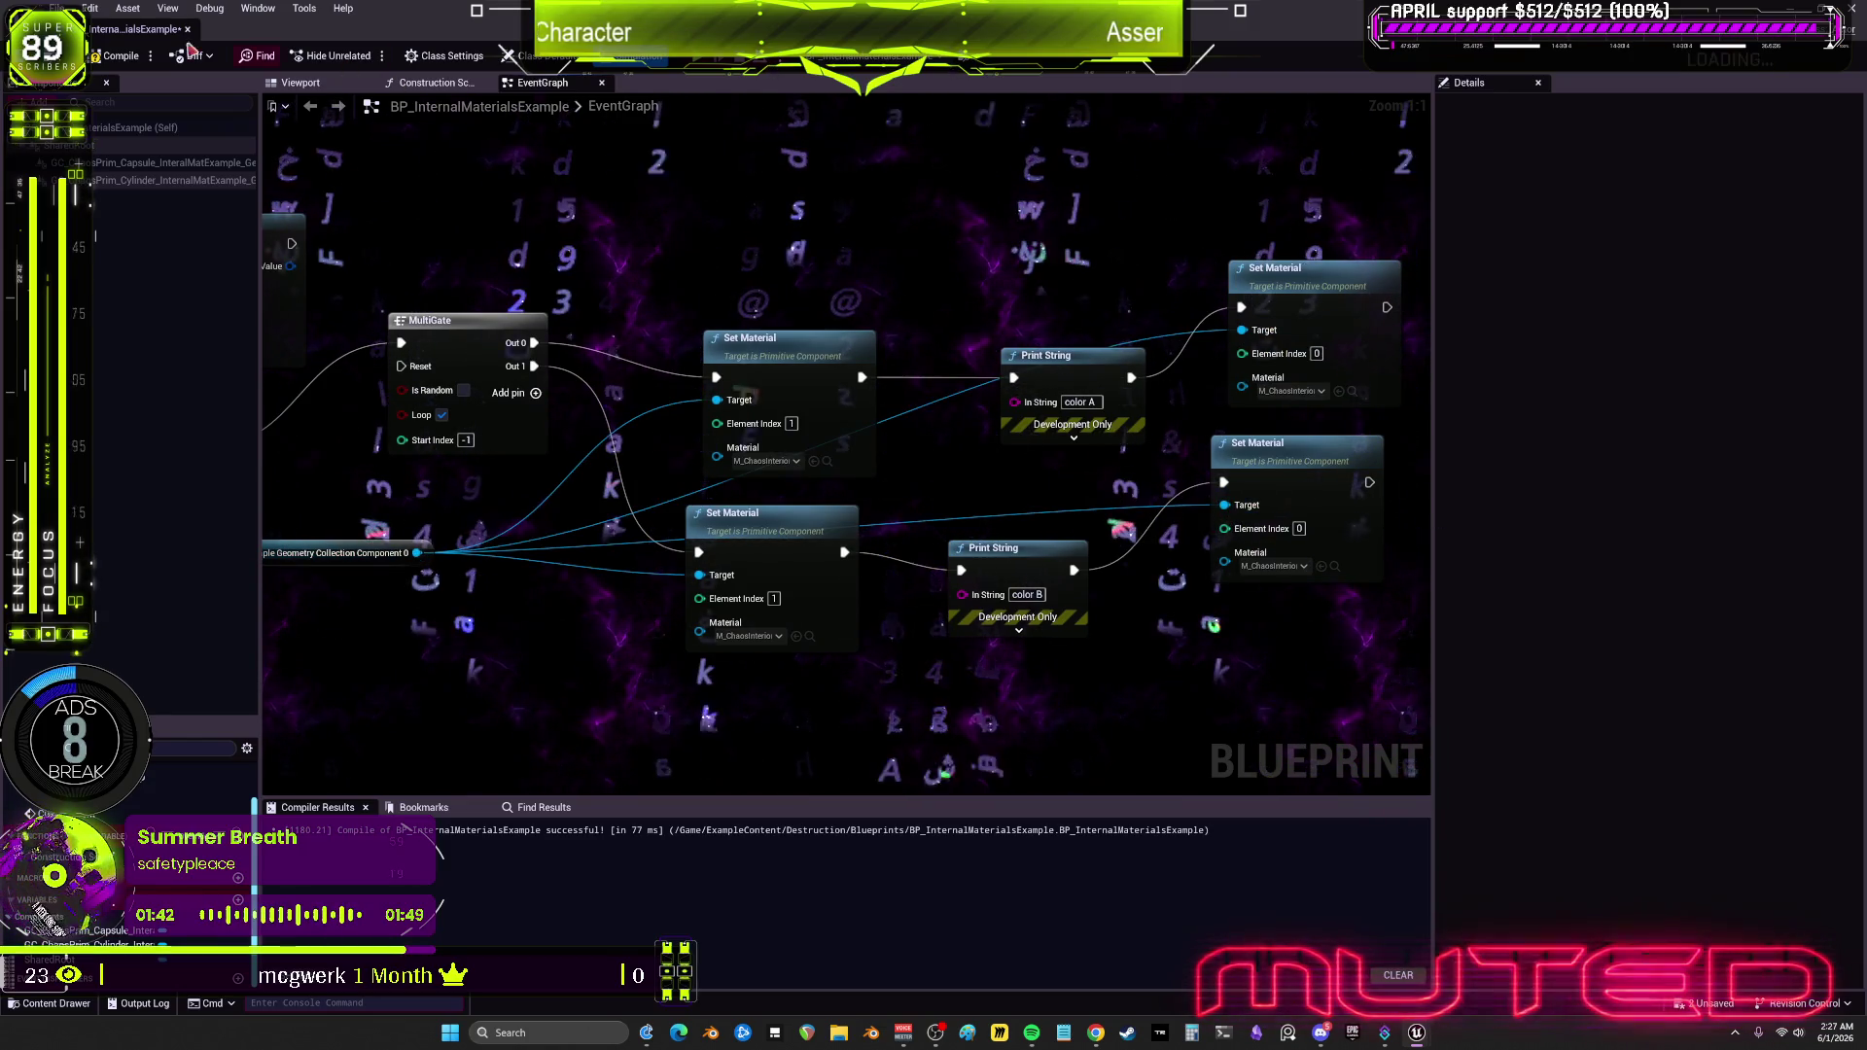
# Step: Start a play session, walk to the Internal Materials kiosk, and free the mouse cursor with Shift+F1
pyautogui.hotkey('alt', 'p')
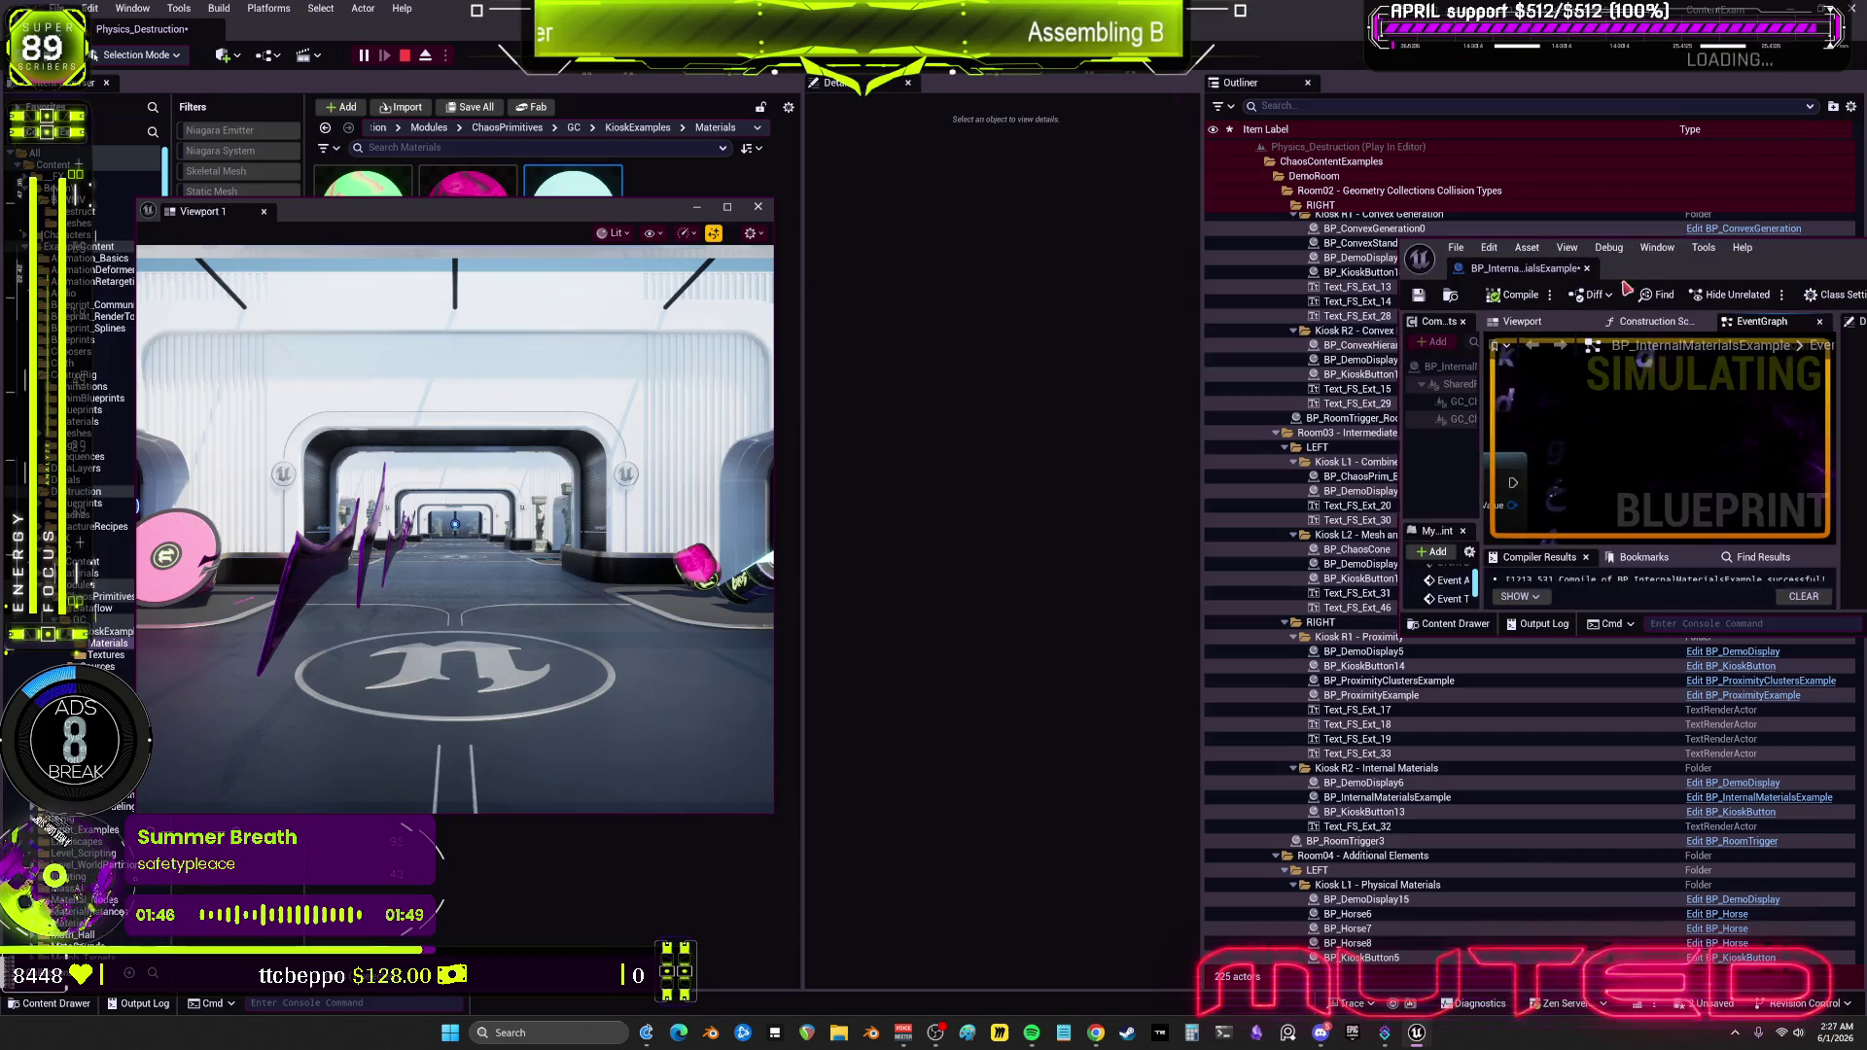
pyautogui.press('w')
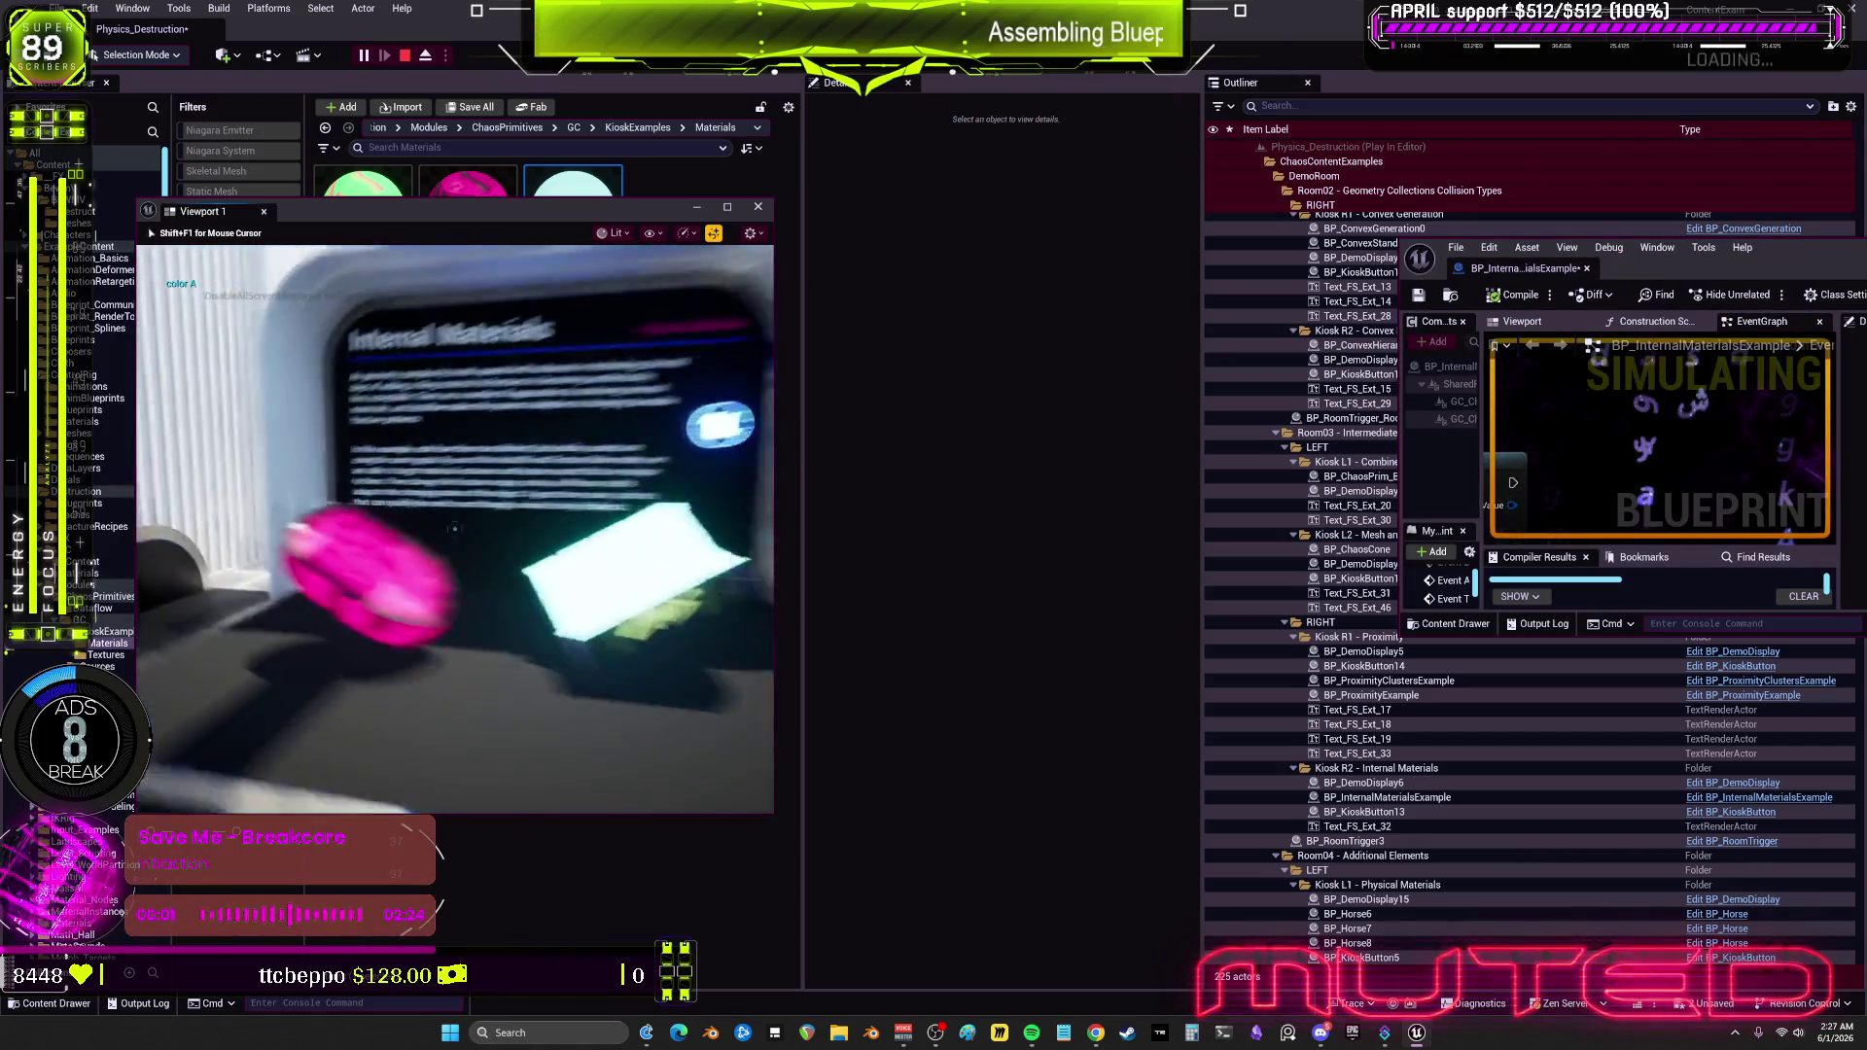
pyautogui.press('w')
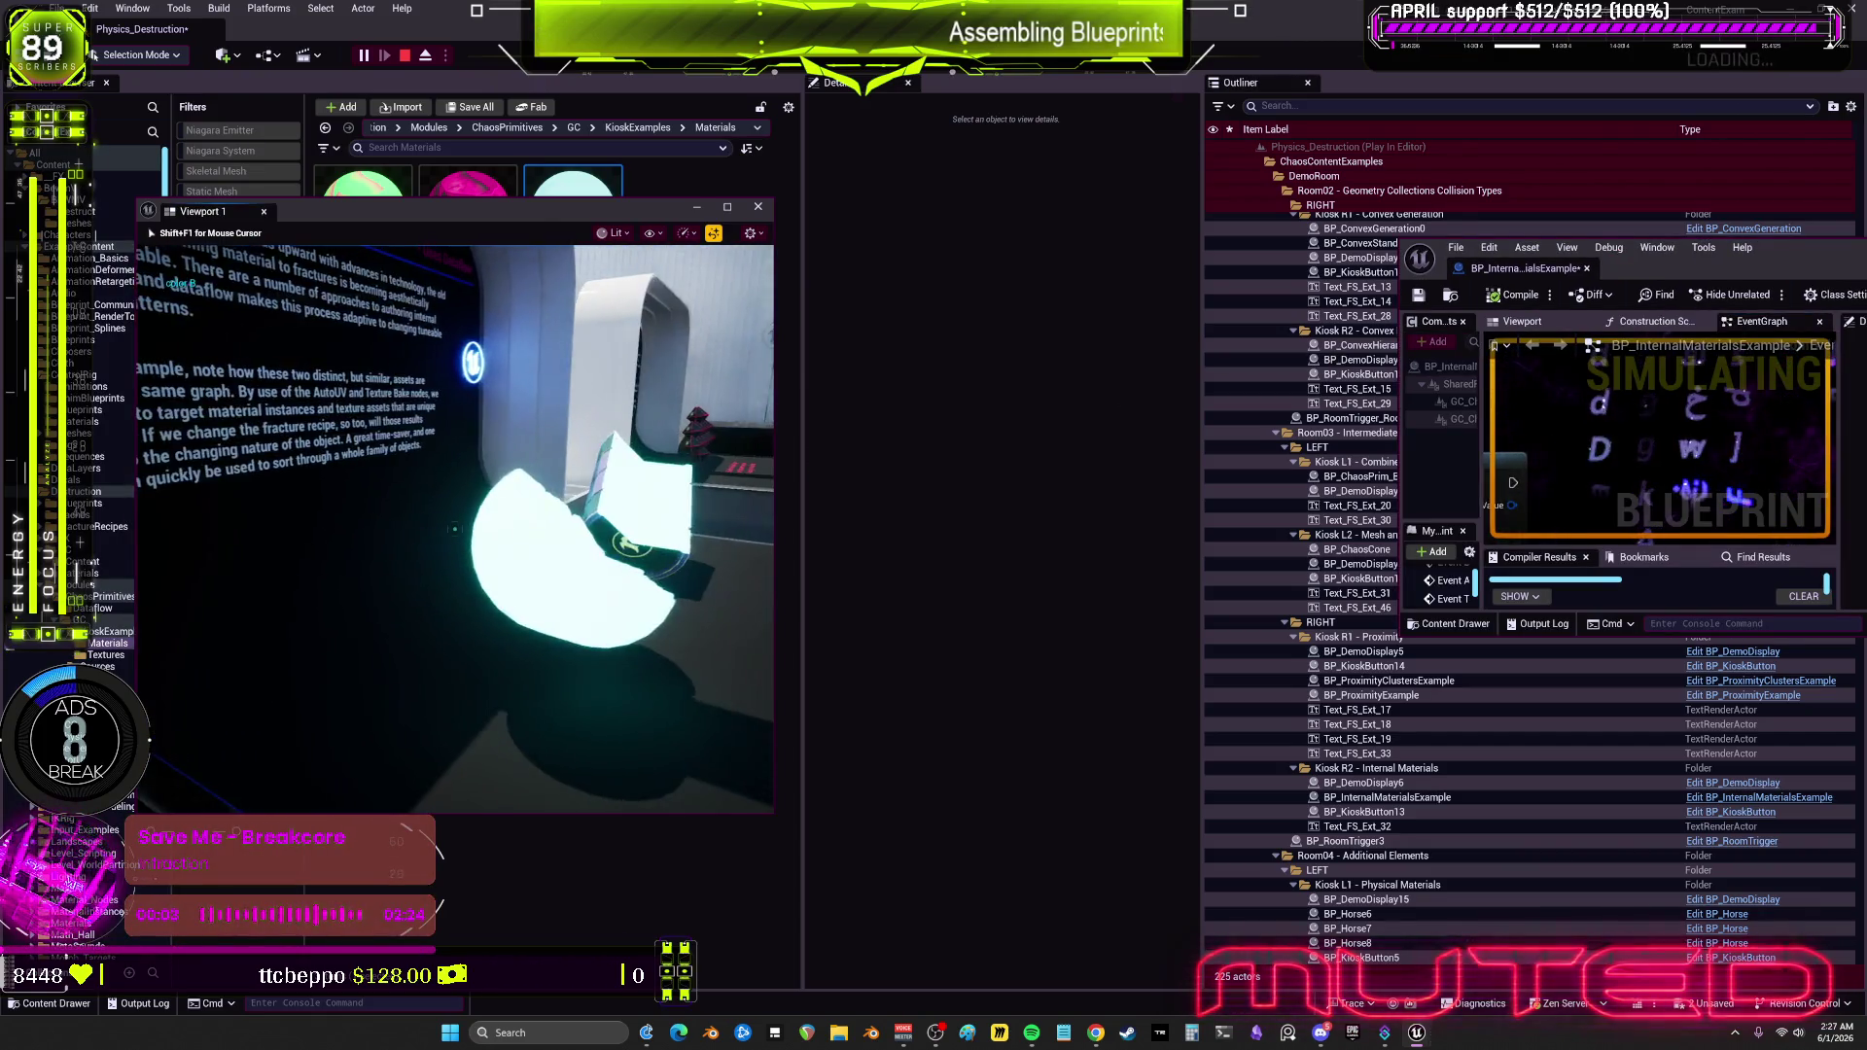
pyautogui.hotkey('shift', 'F1')
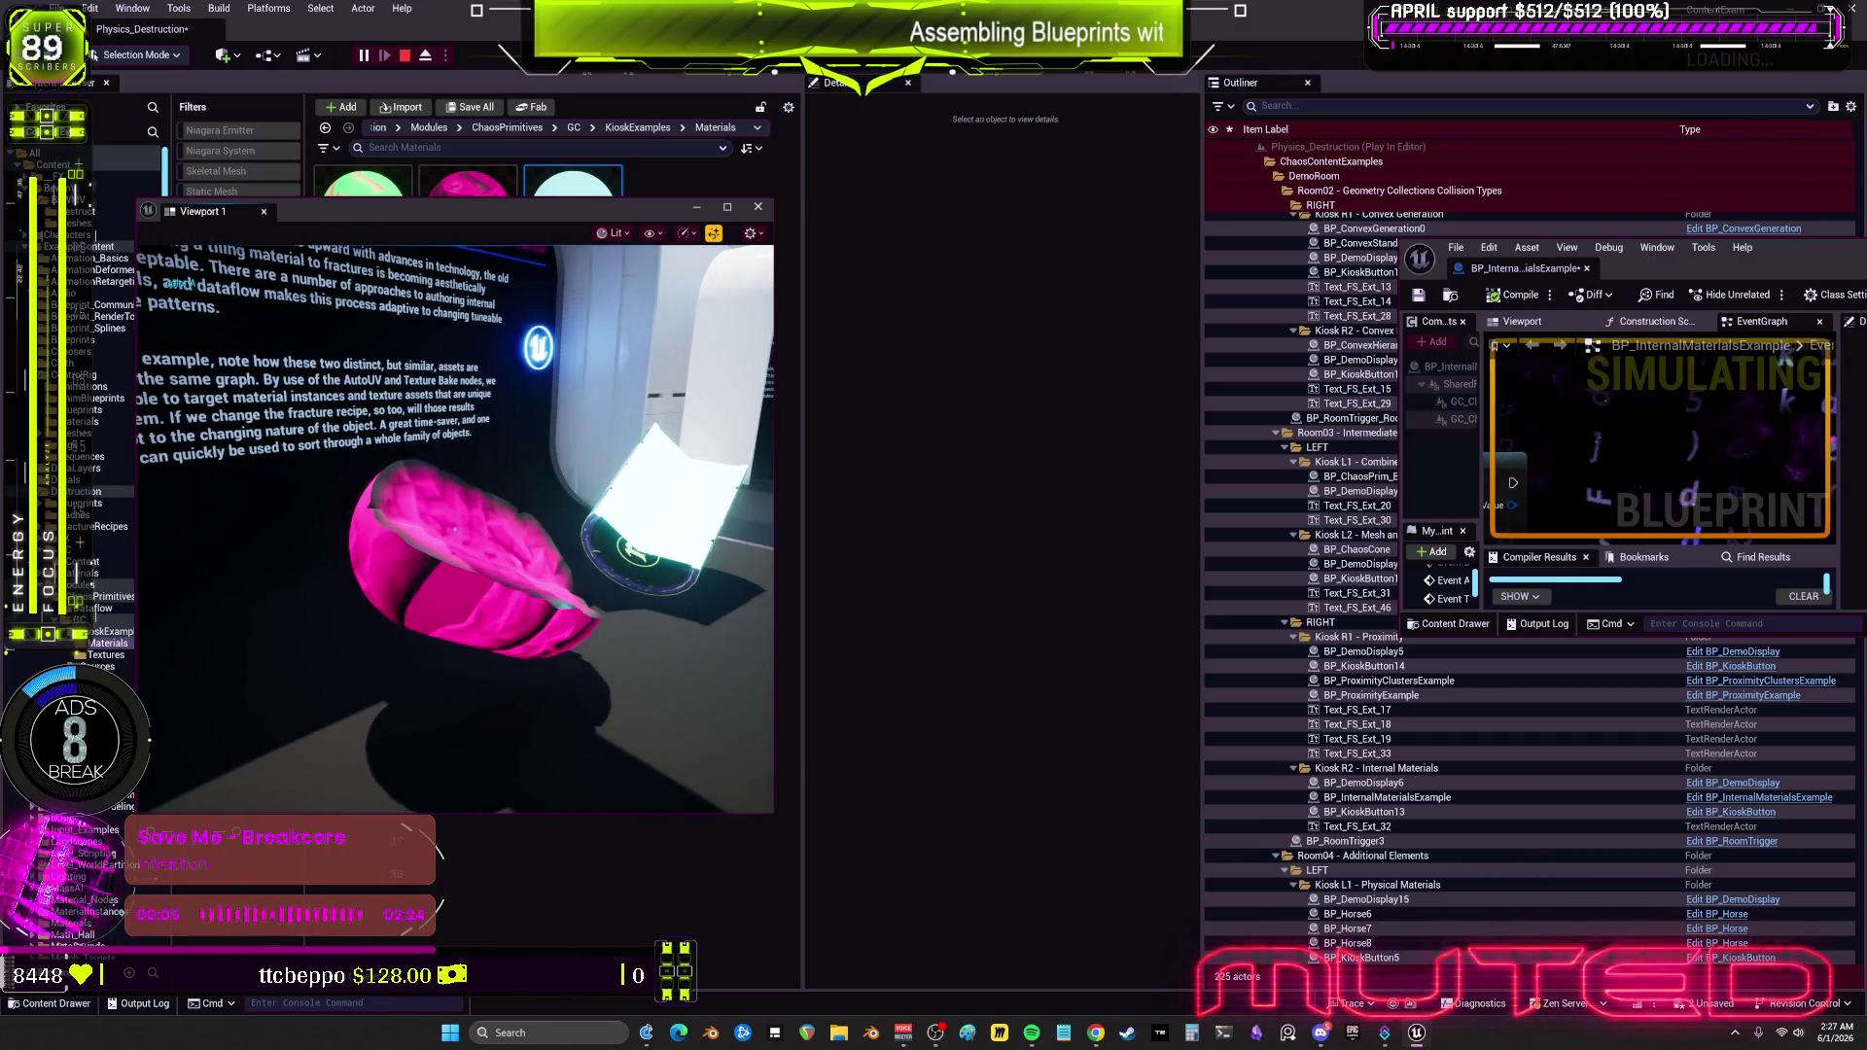
# Step: Click the fractured object repeatedly while watching it alternate between pink and glowing white
pyautogui.click(455, 529)
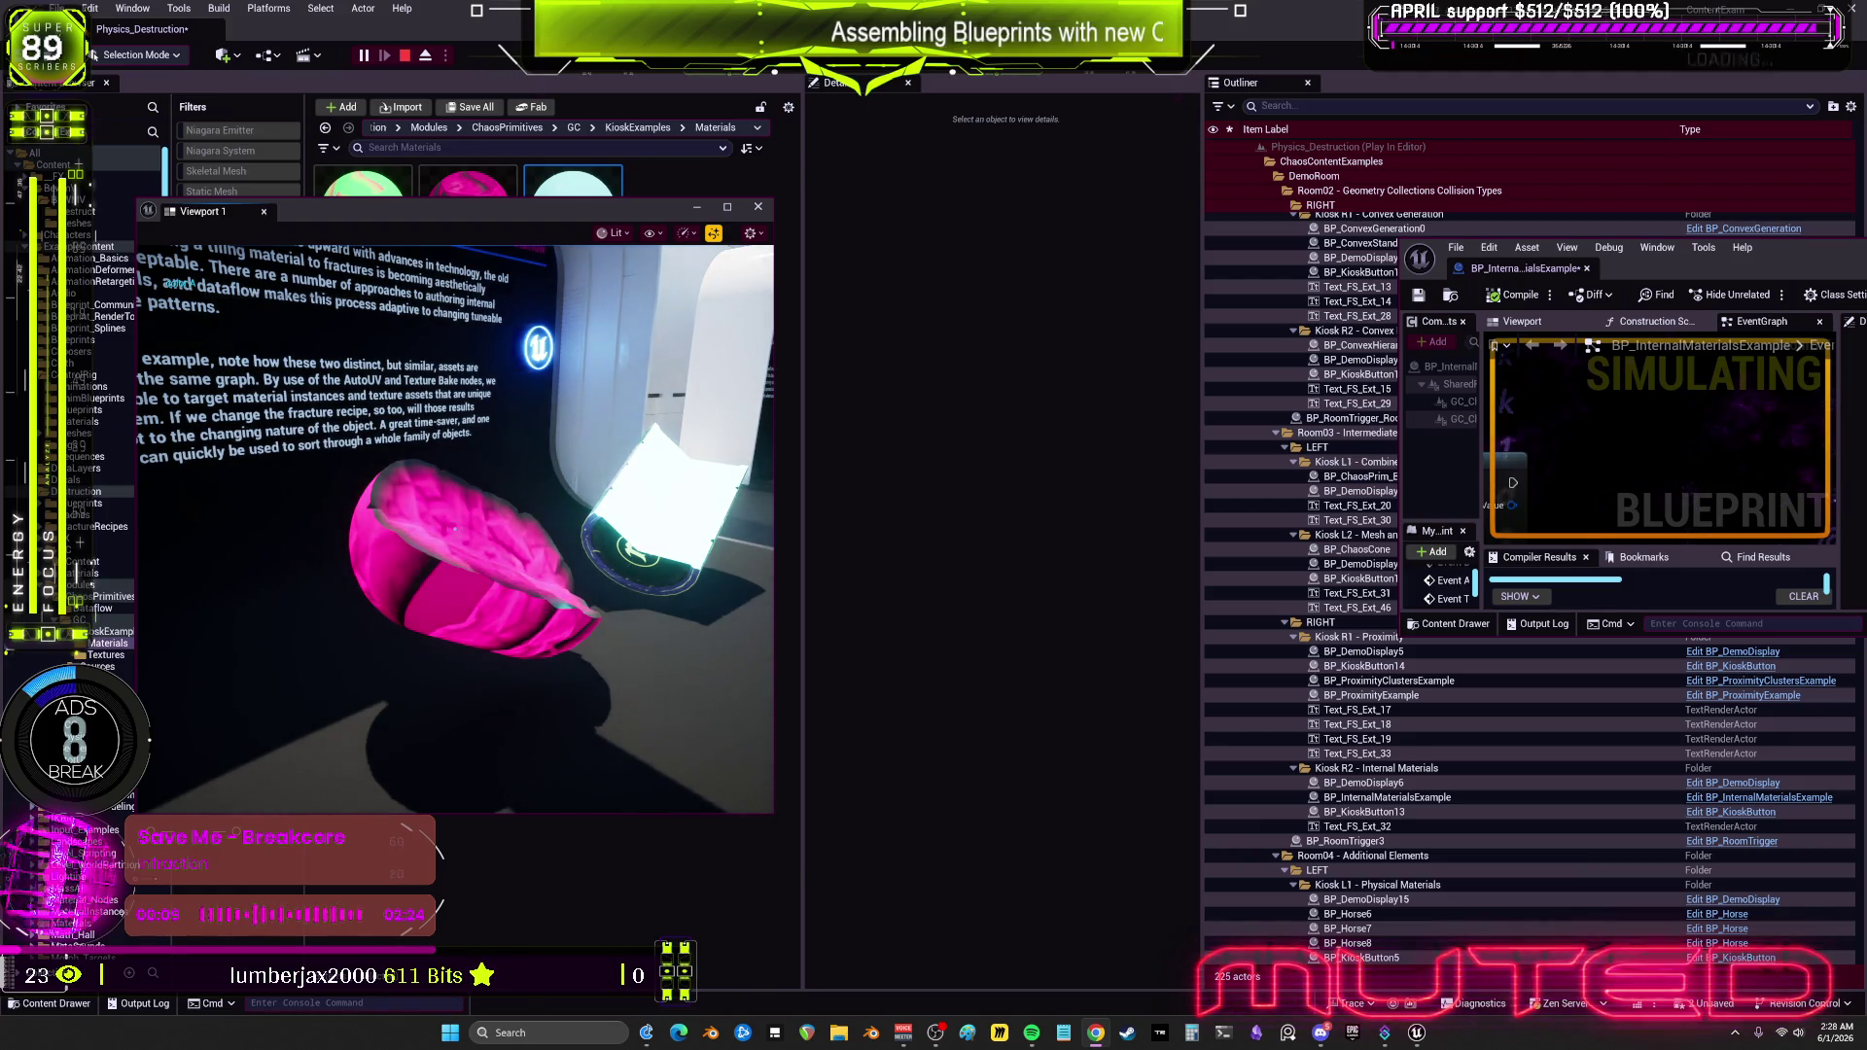
pyautogui.click(454, 529)
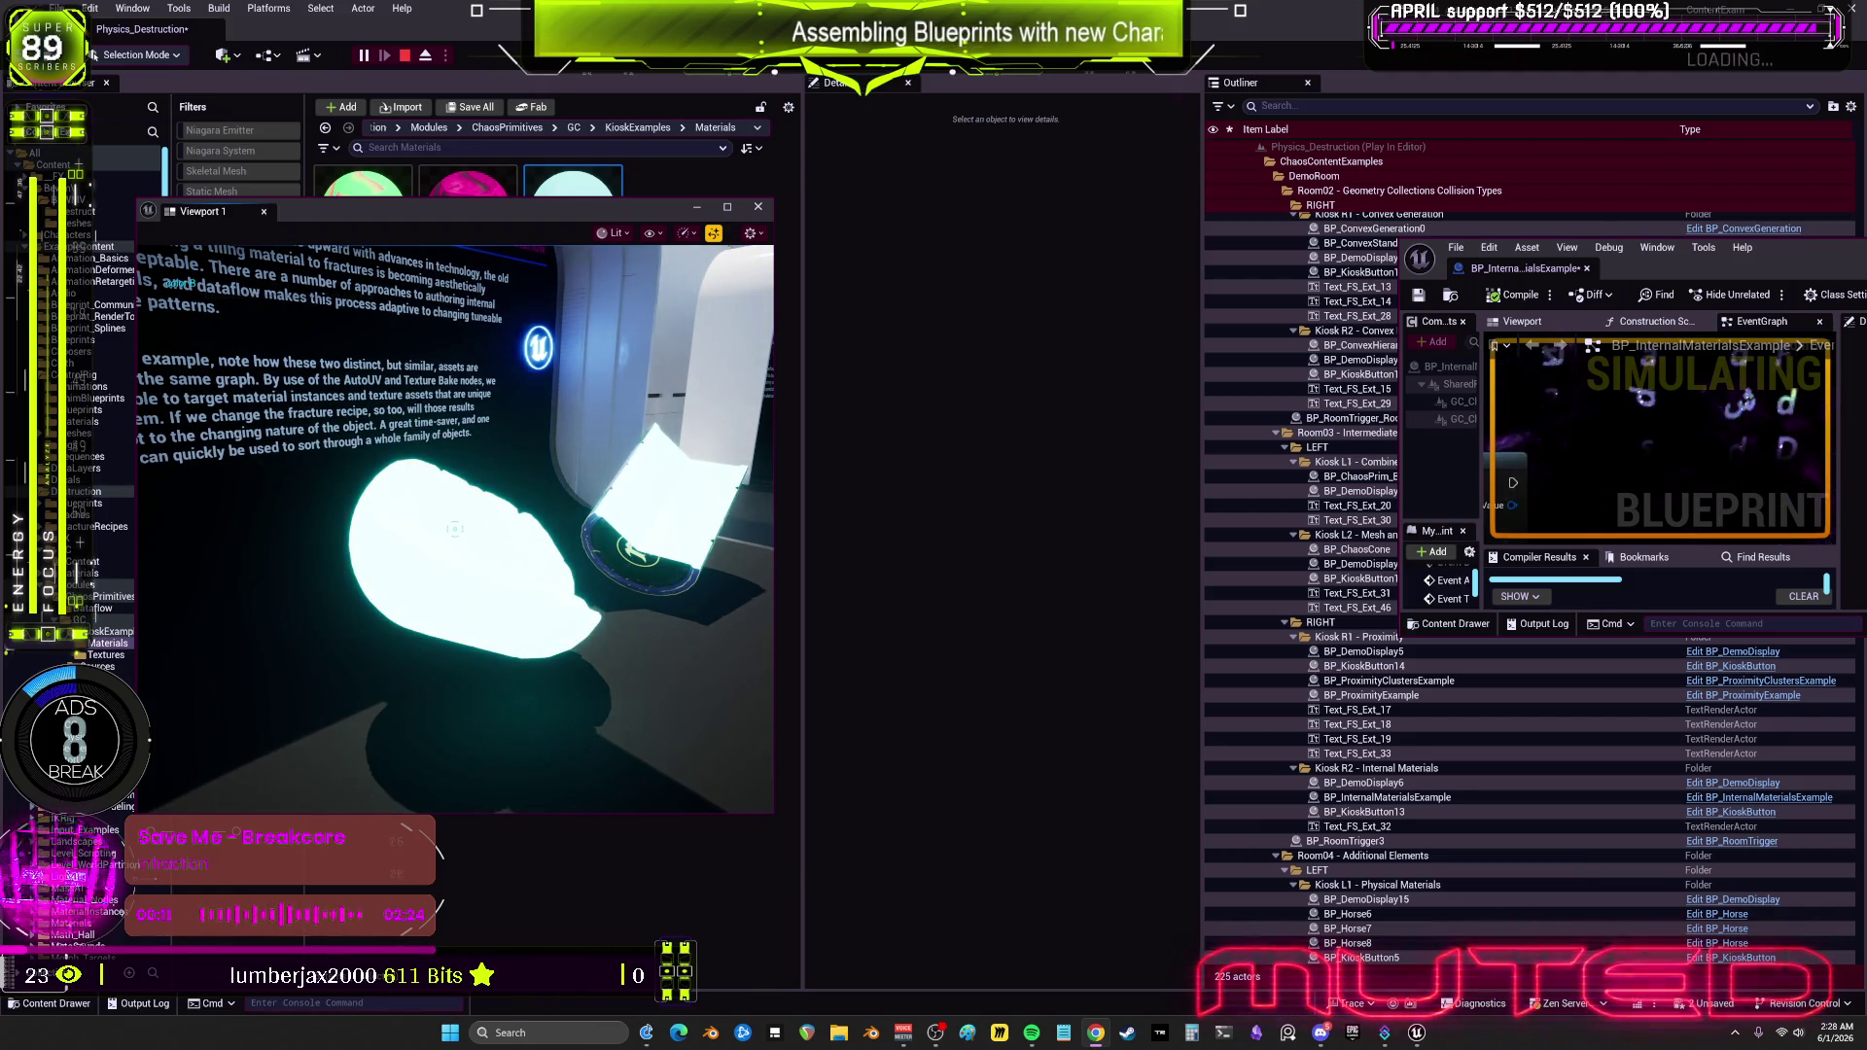
pyautogui.click(454, 528)
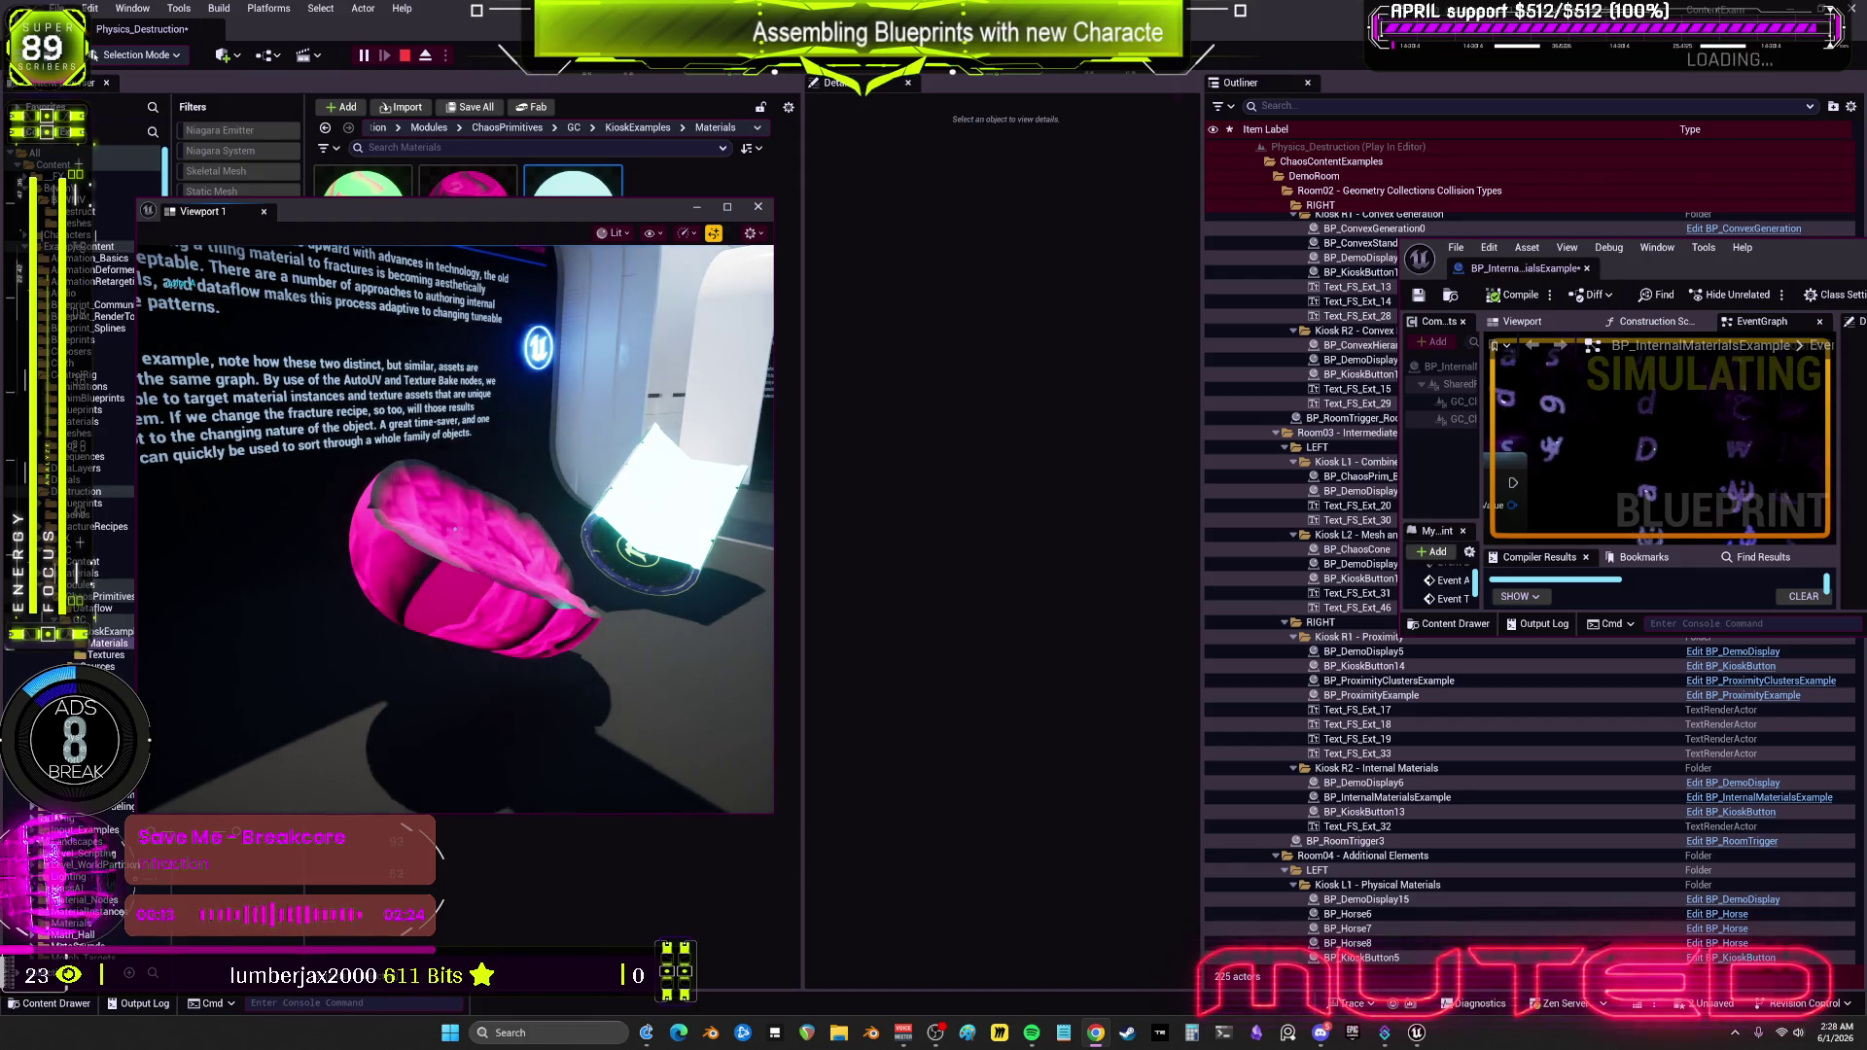
pyautogui.click(454, 528)
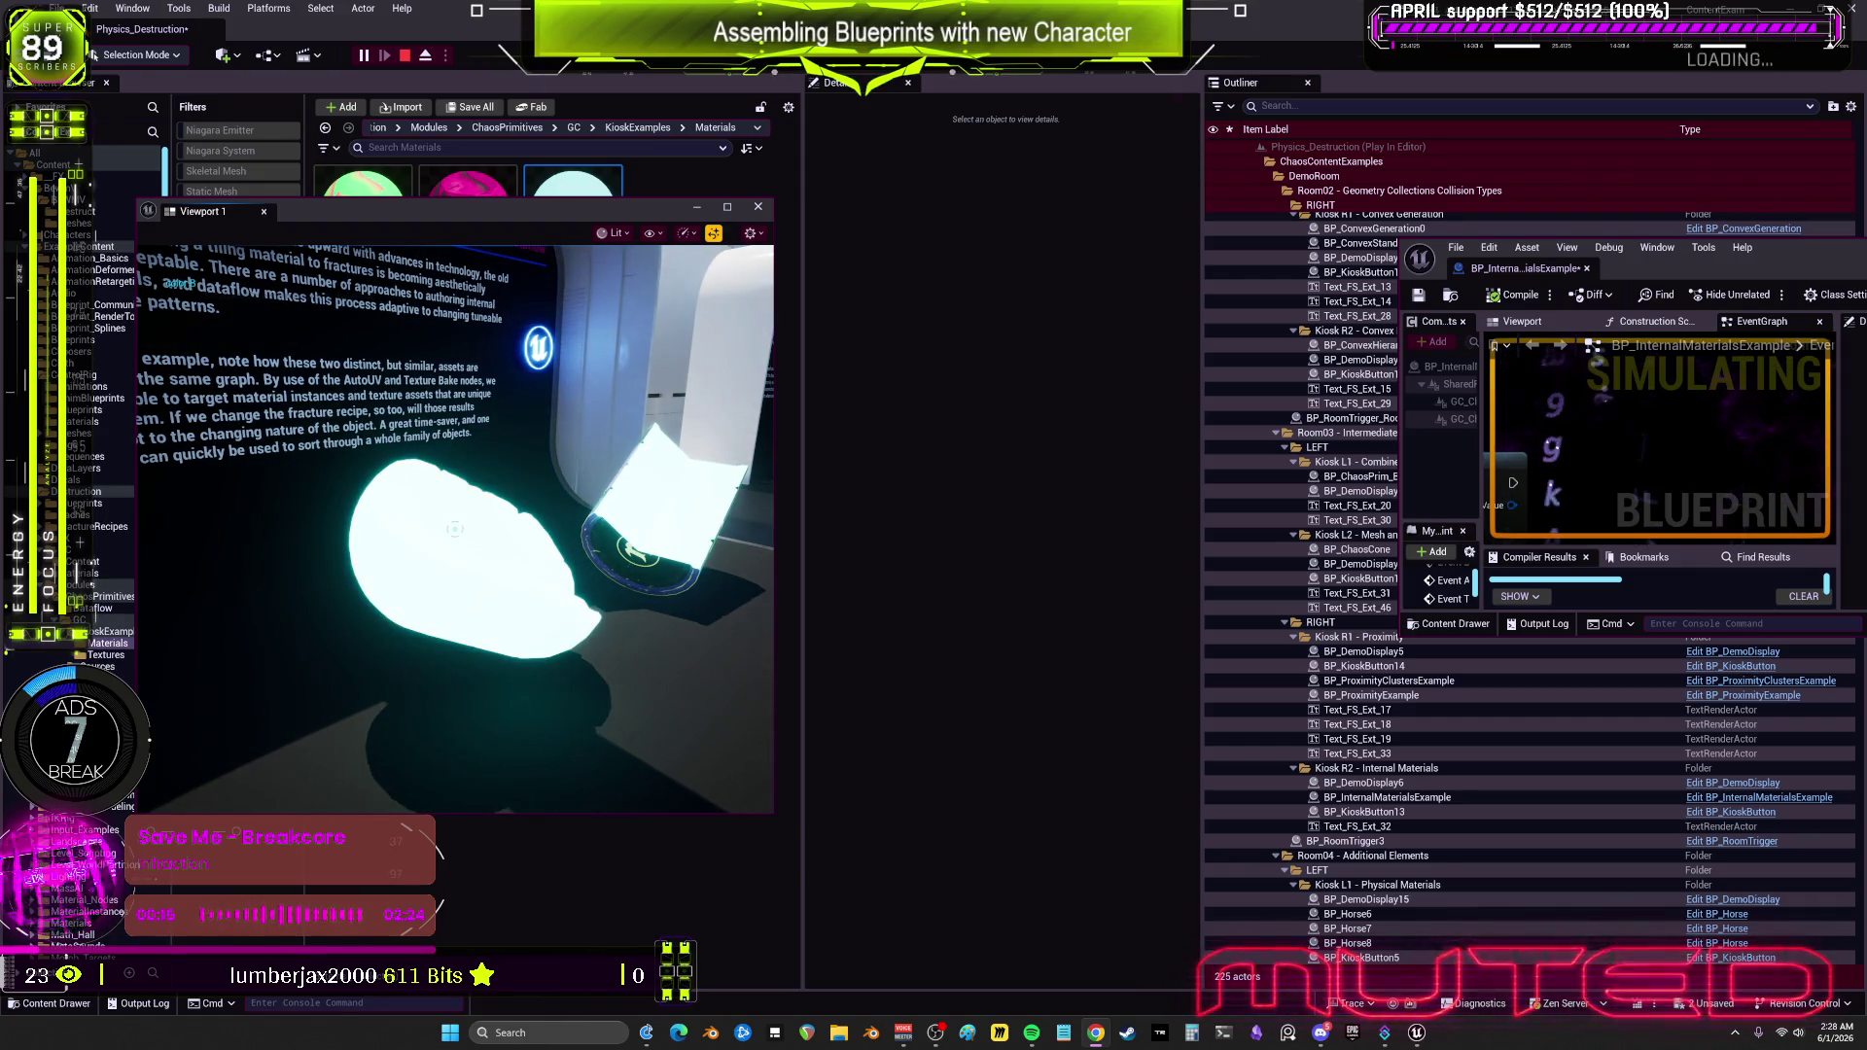
pyautogui.click(454, 528)
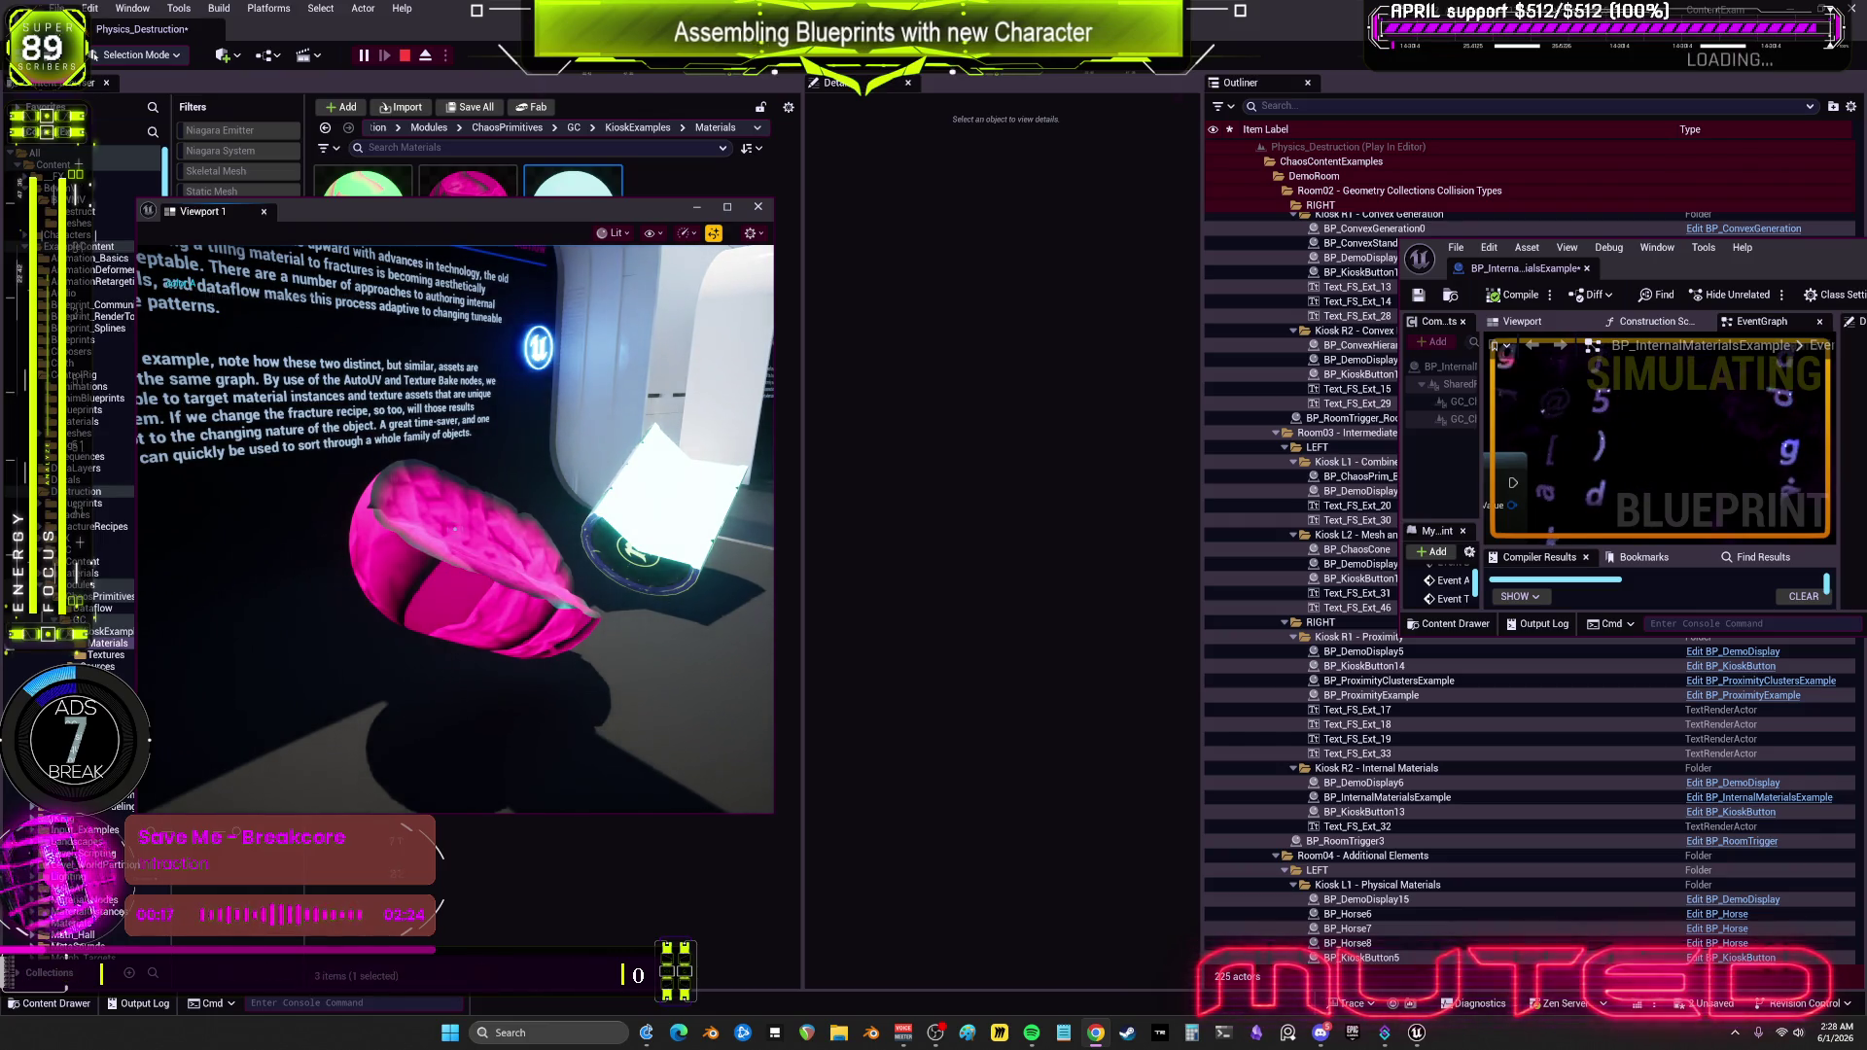
pyautogui.click(454, 528)
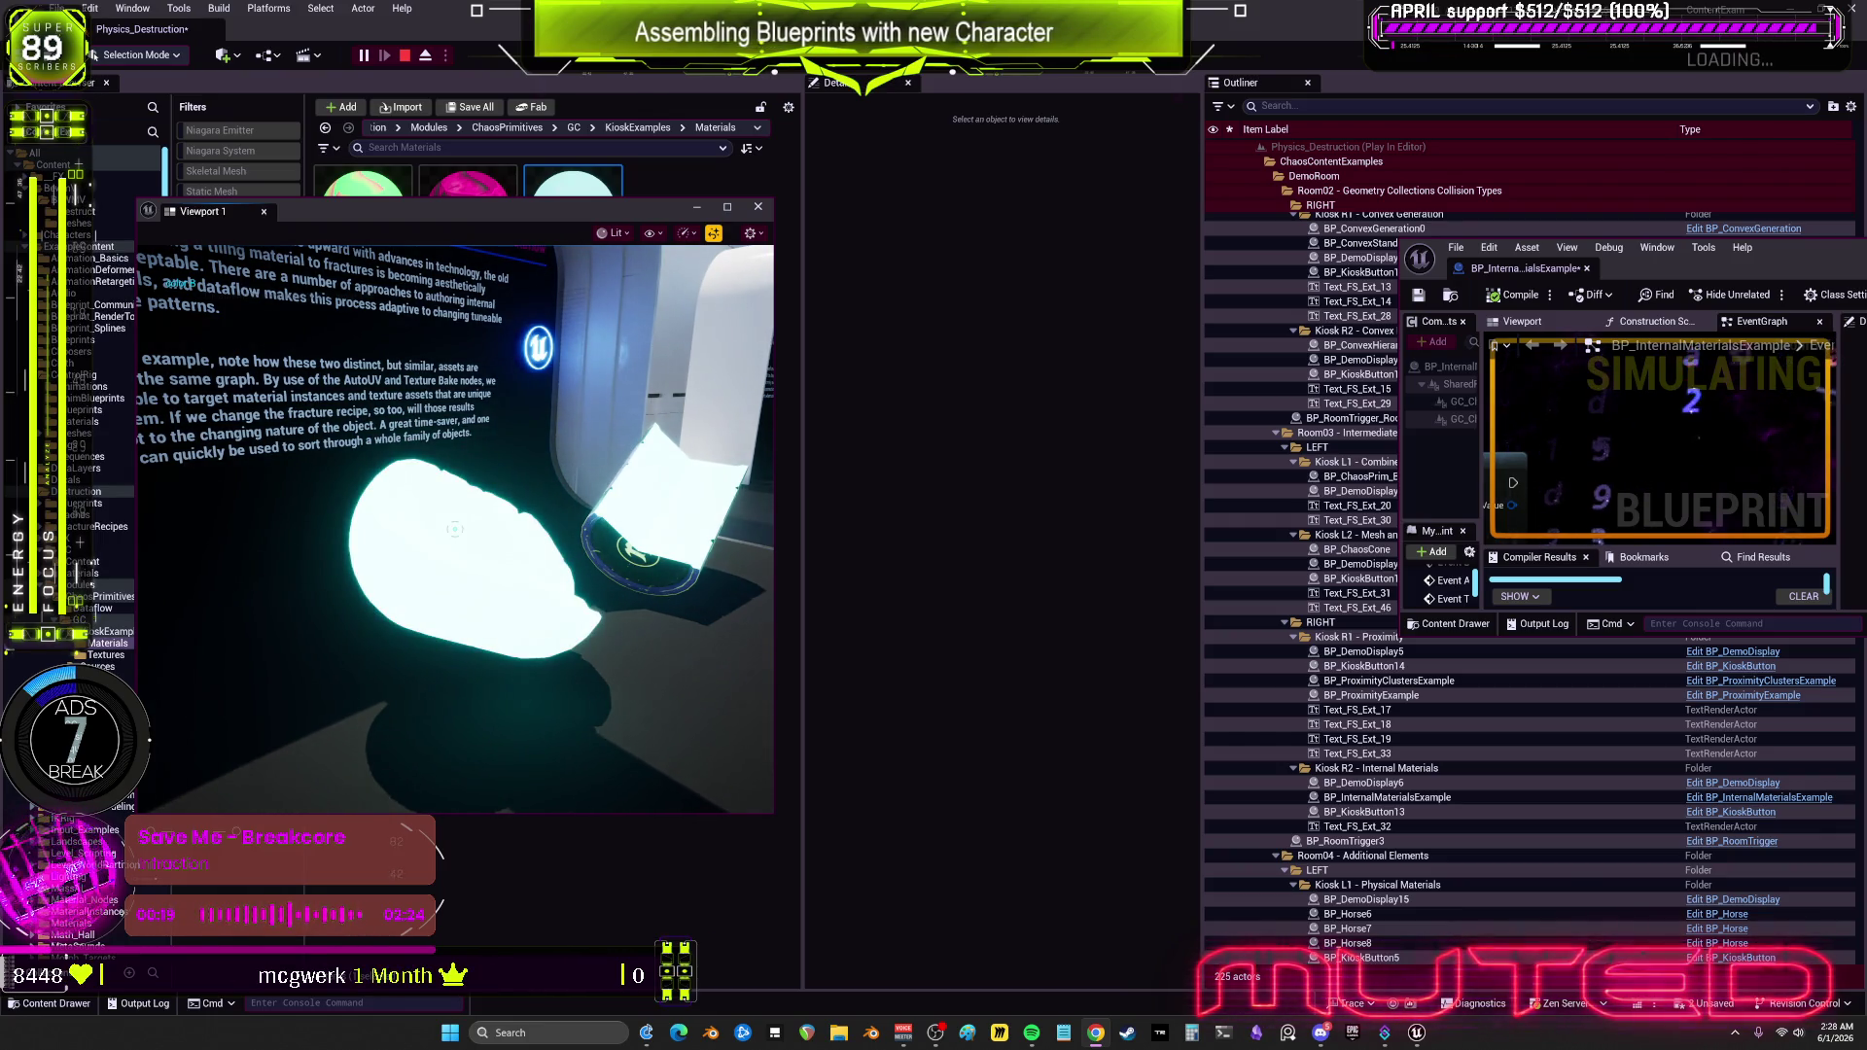
pyautogui.click(454, 528)
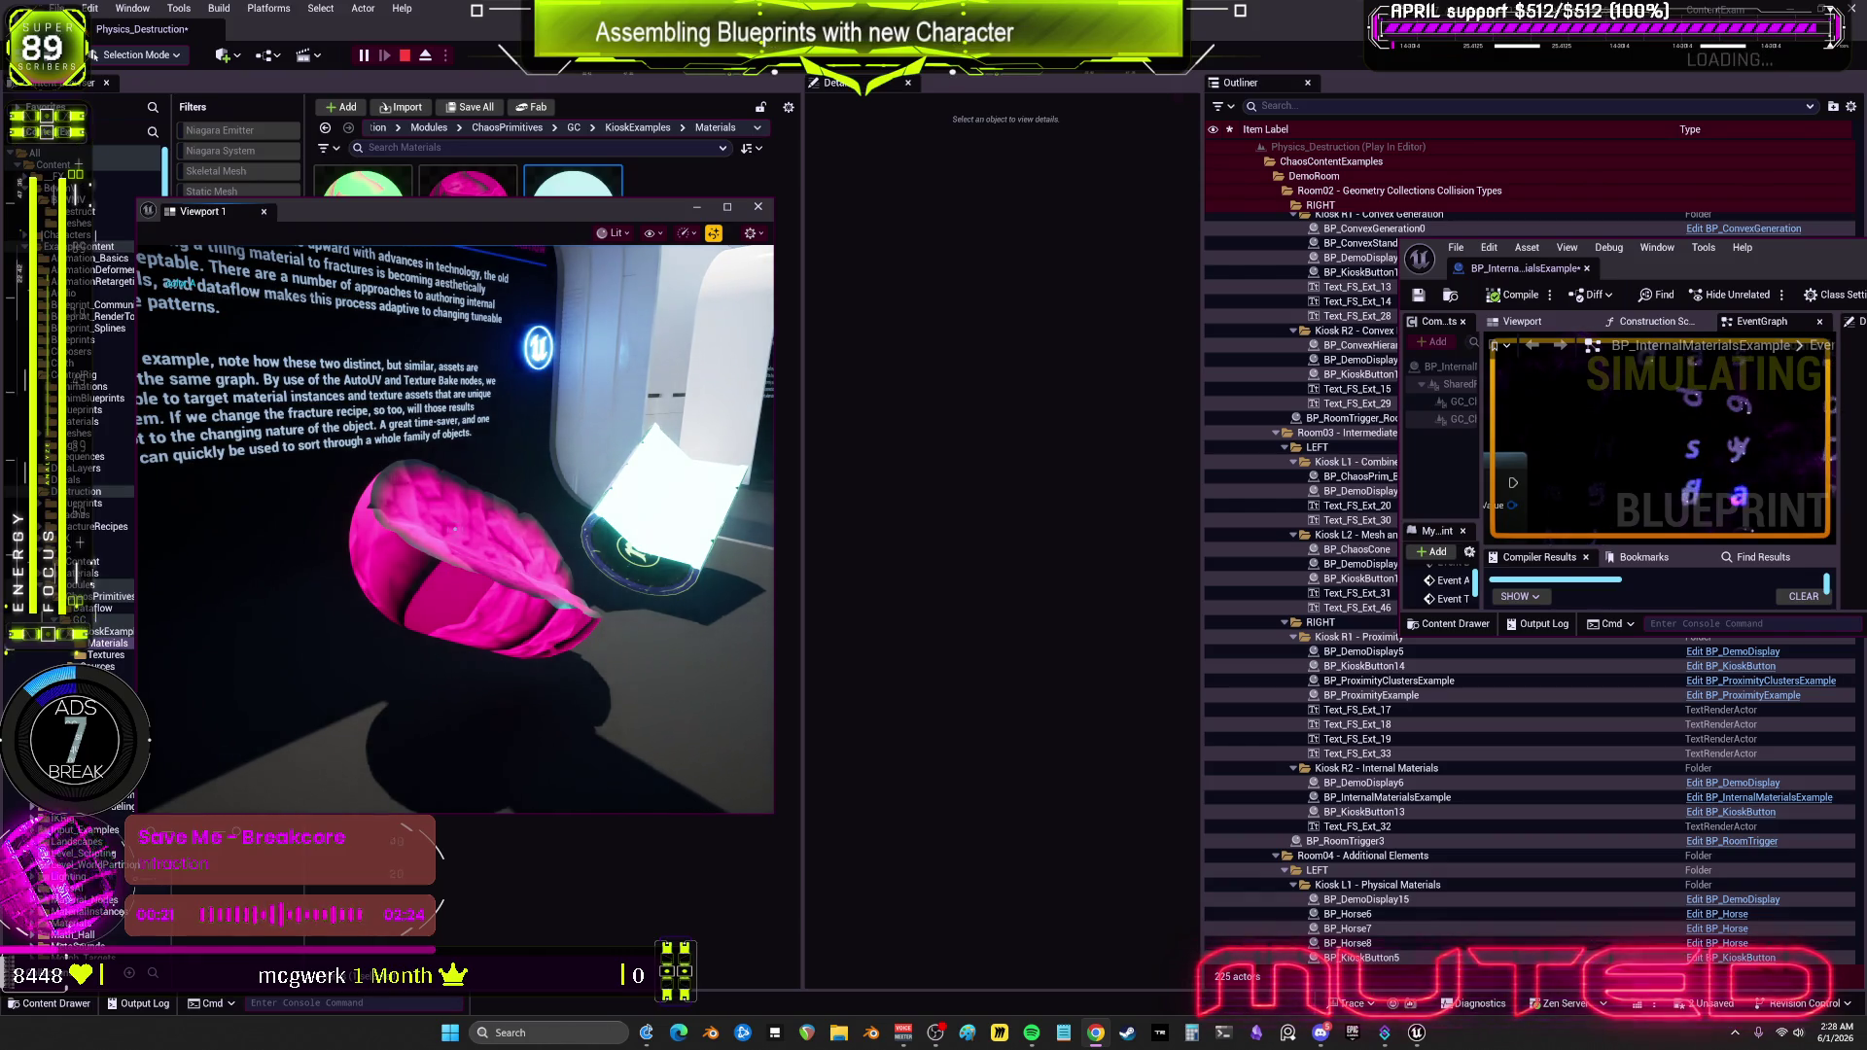
pyautogui.click(454, 528)
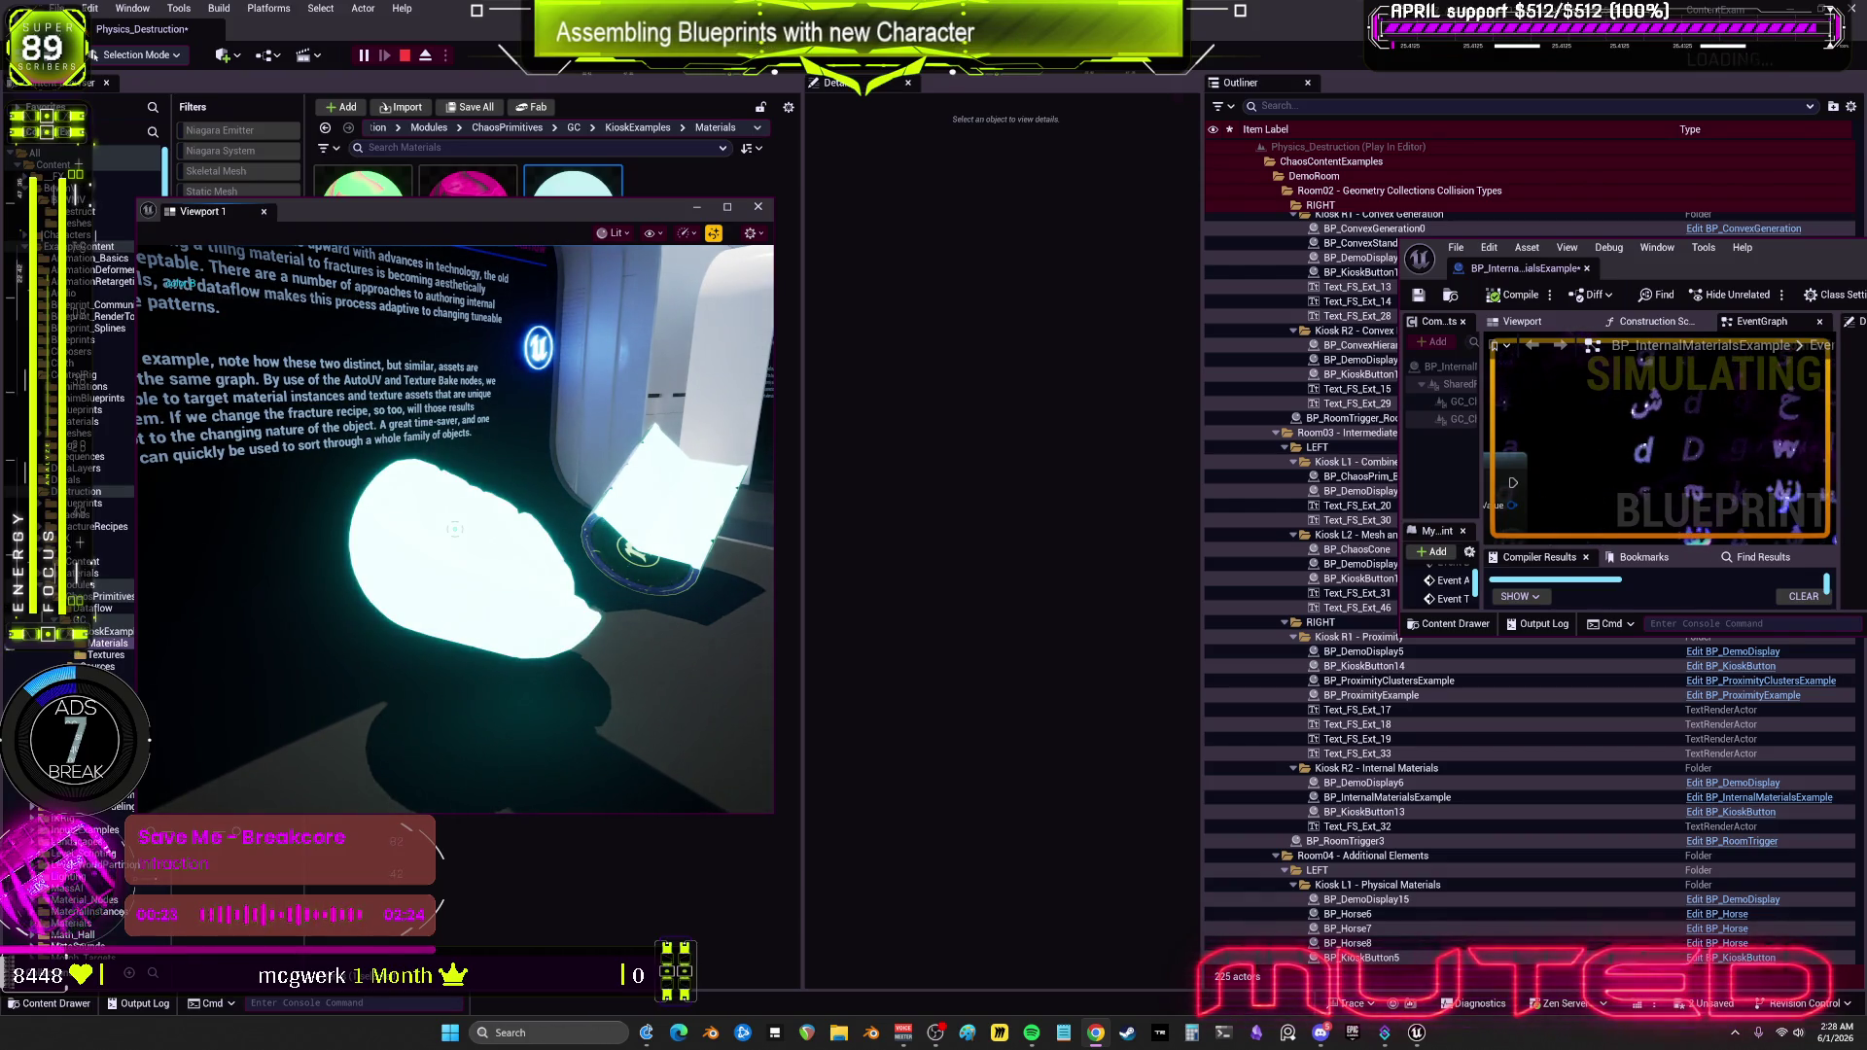
pyautogui.click(454, 528)
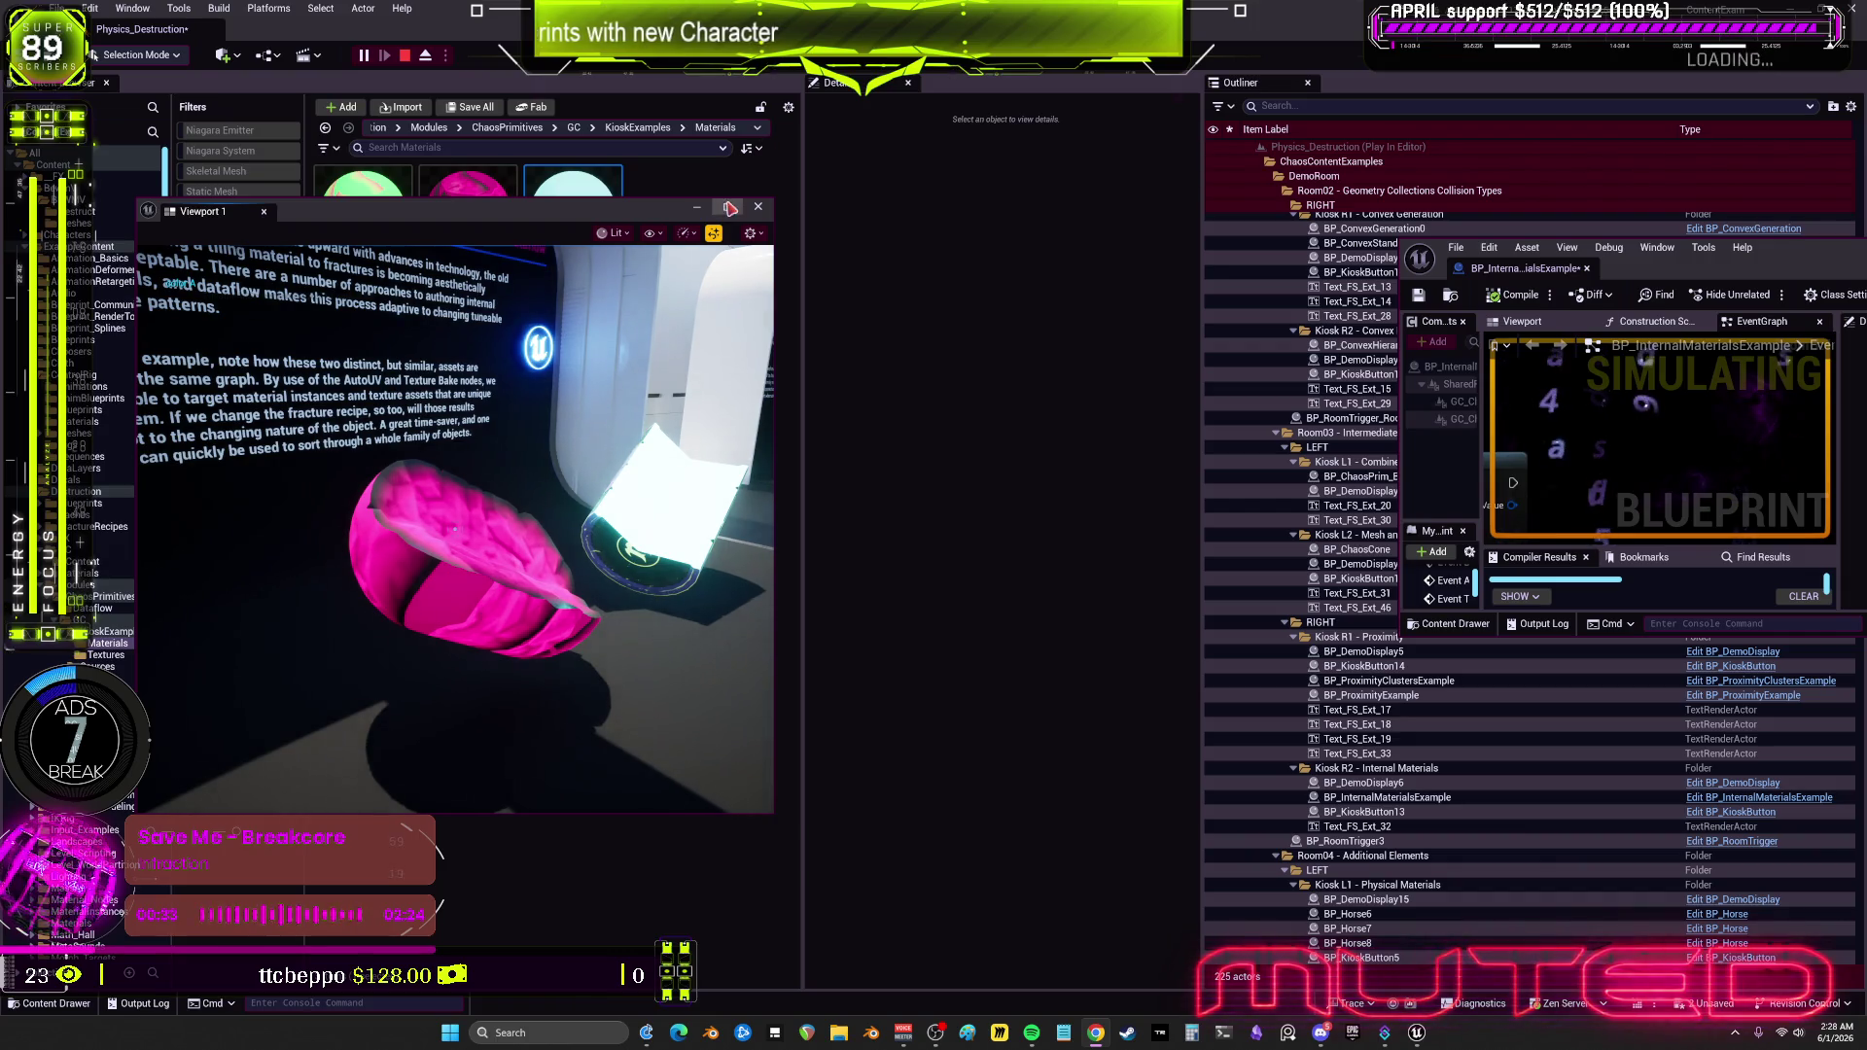
# Step: Maximize BP_InternalMaterialsExample's graph and copy its Set Timer, CustomEvent, MultiGate and Set Material nodes
pyautogui.moveTo(1753, 277); pyautogui.dragTo(1189, 349)
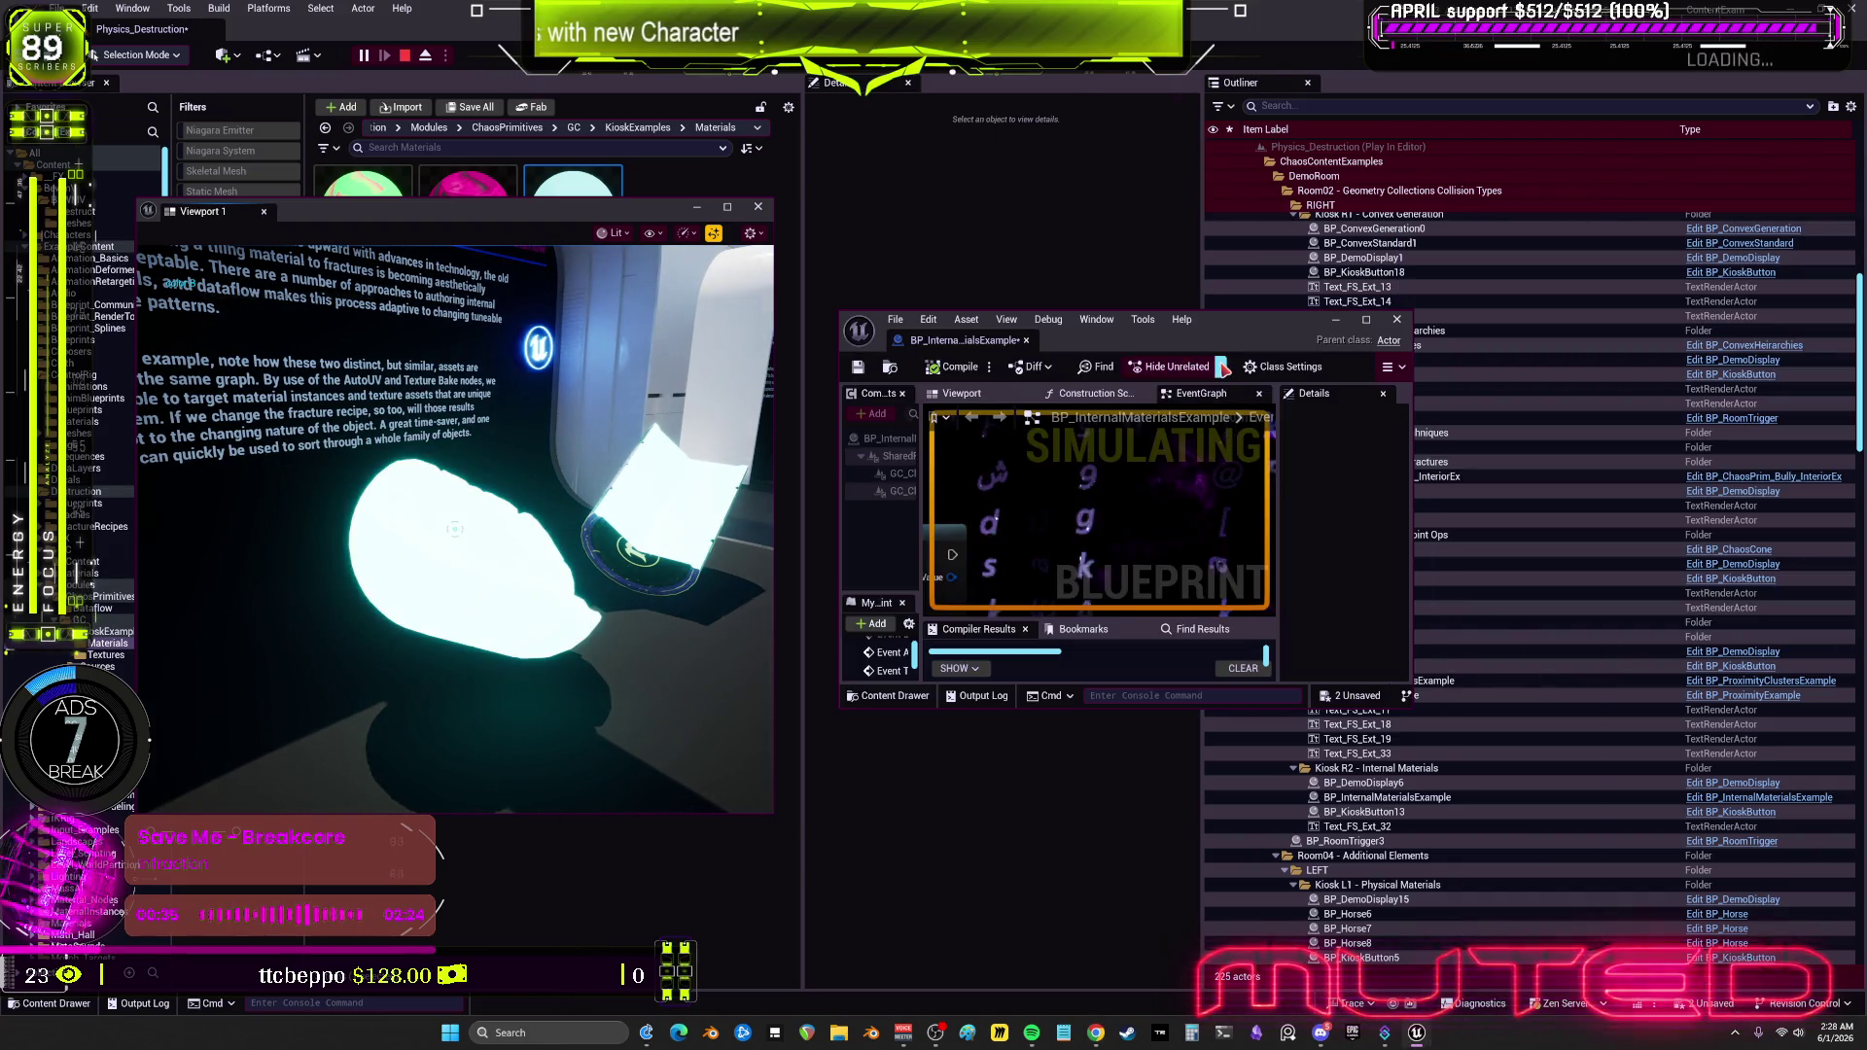
pyautogui.click(1366, 321)
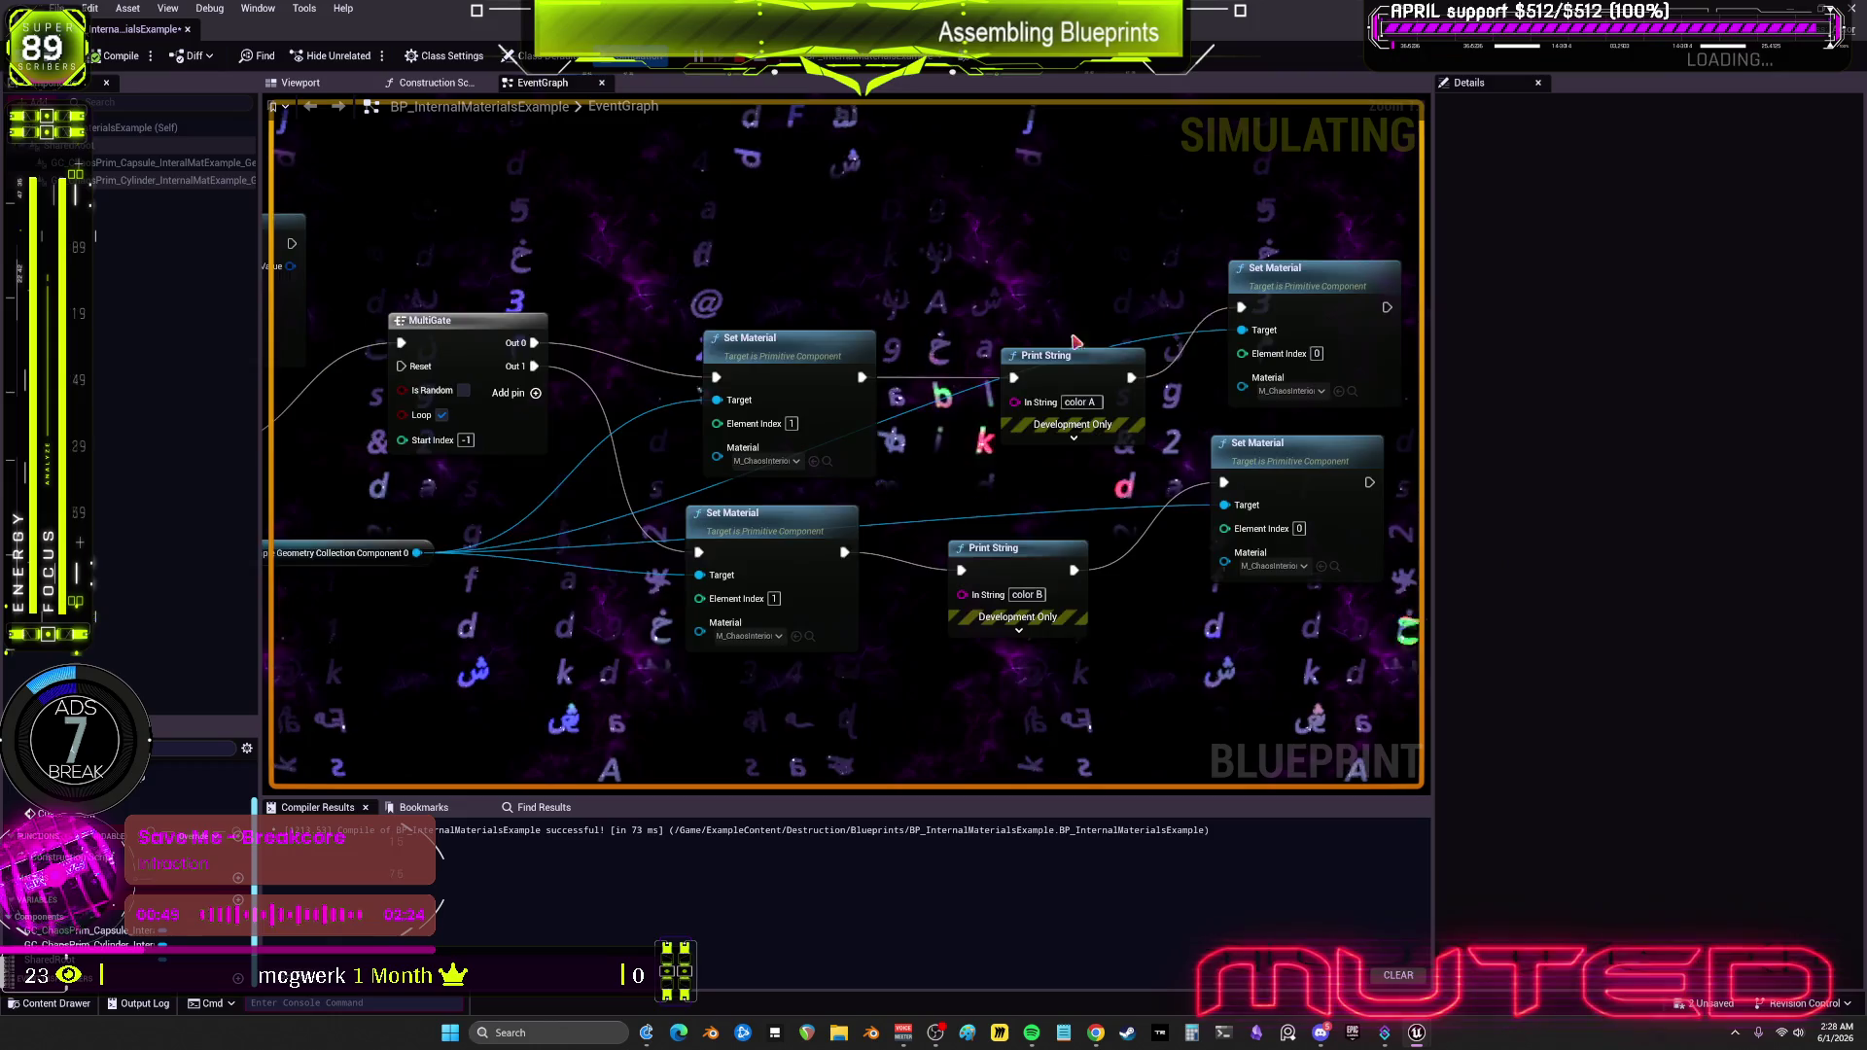
pyautogui.scroll(-2, 1264, 671)
pyautogui.moveTo(1327, 641)
pyautogui.mouseDown()
pyautogui.moveTo(954, 417)
pyautogui.moveTo(688, 319)
pyautogui.mouseUp()
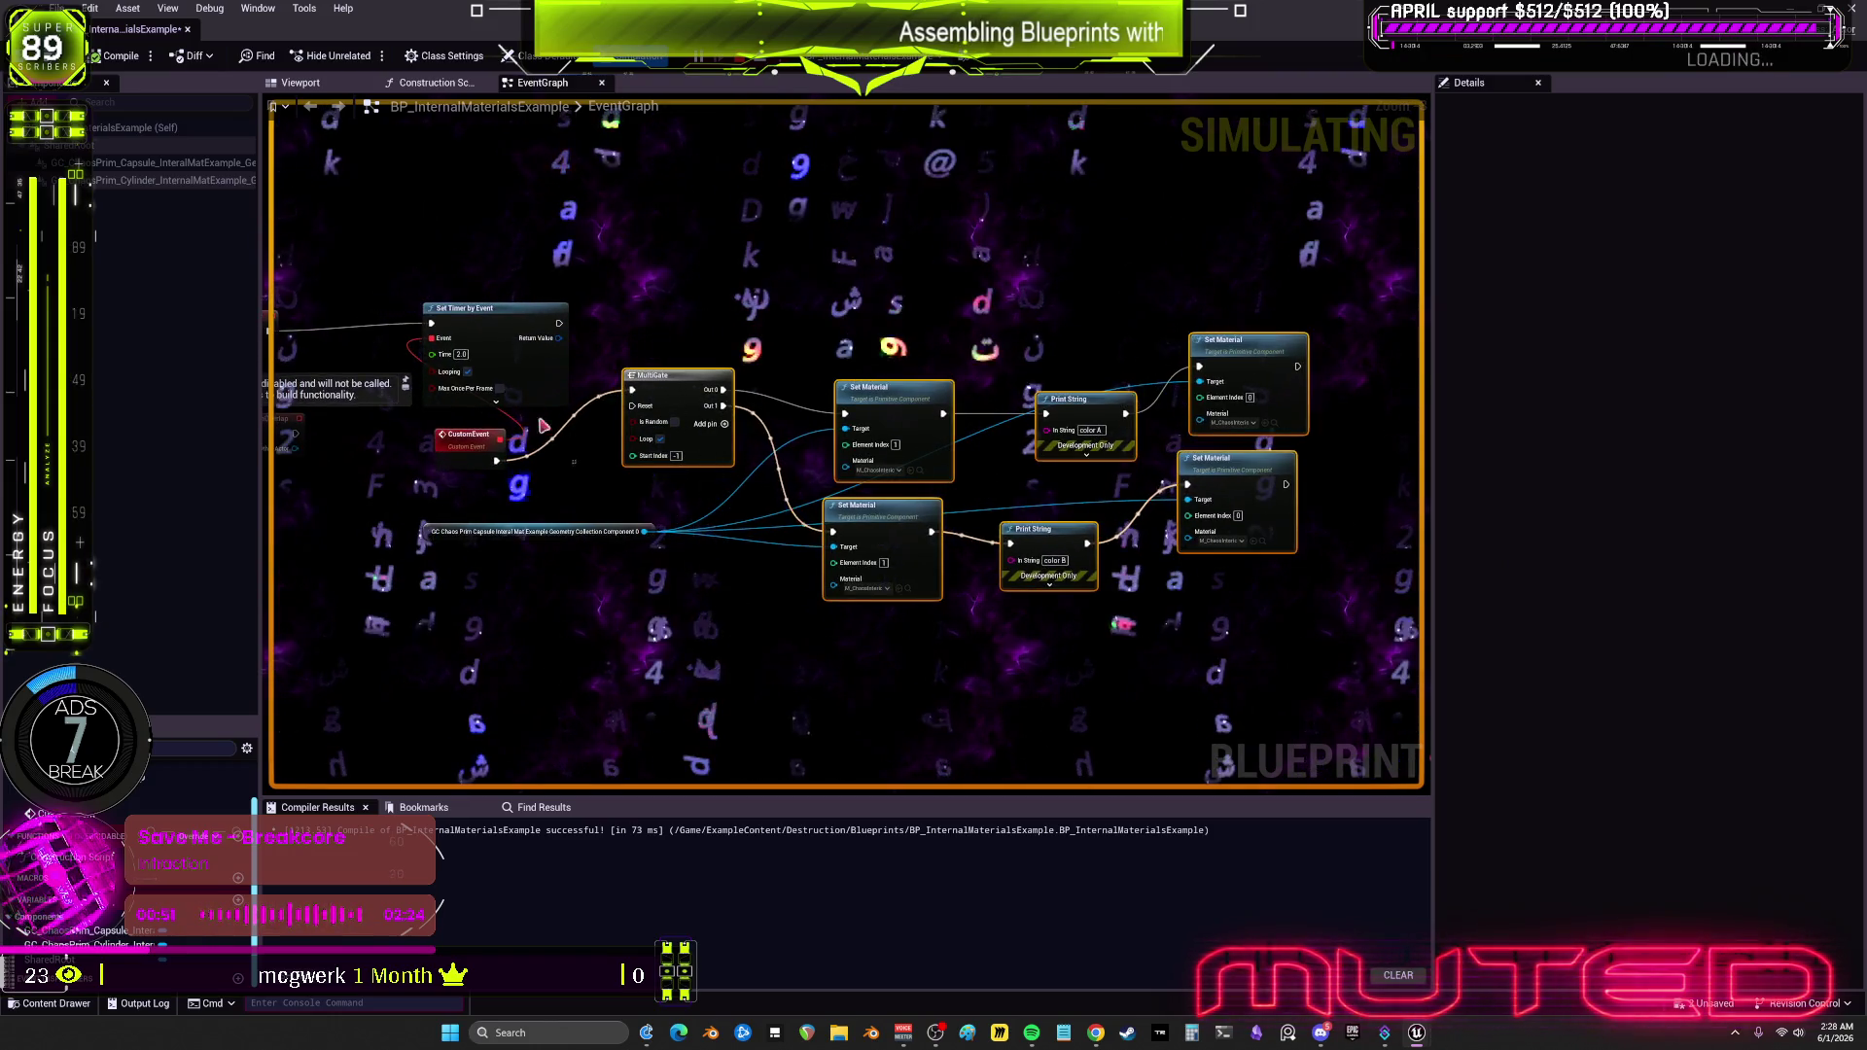
pyautogui.click(470, 435)
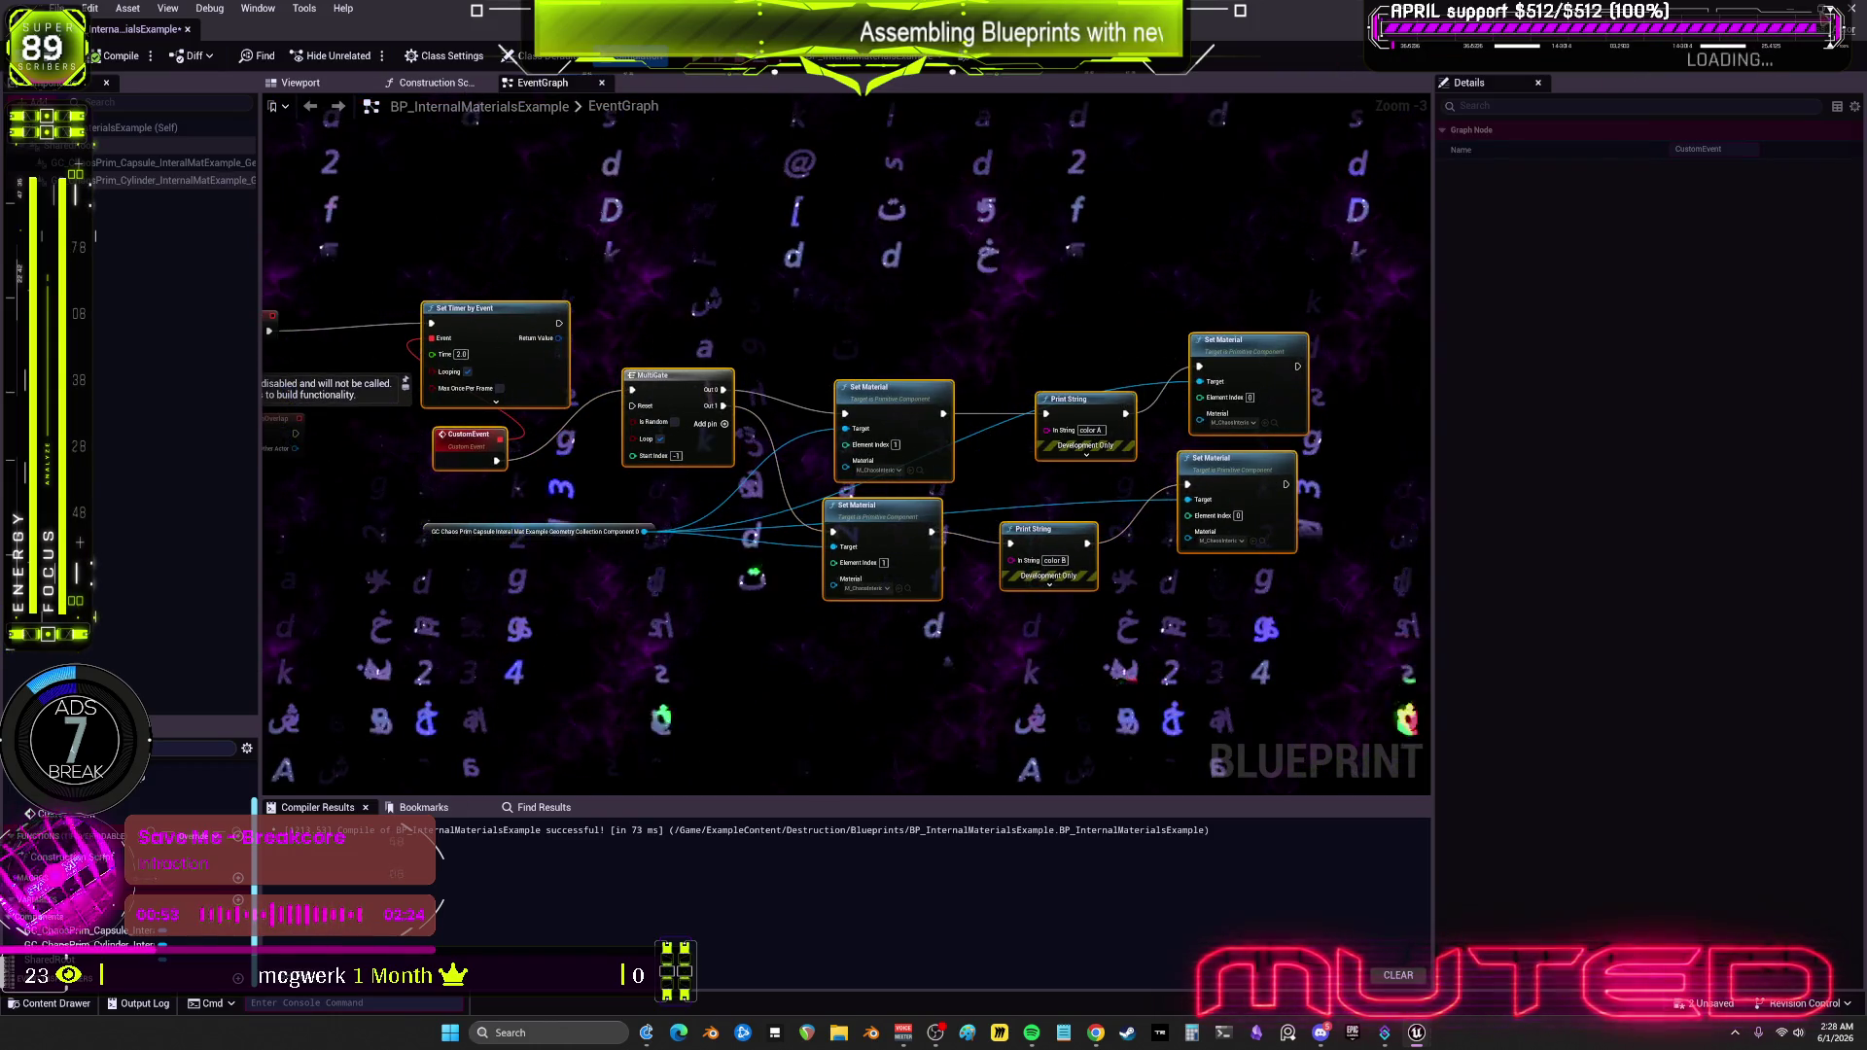
pyautogui.hotkey('alt', 'Tab')
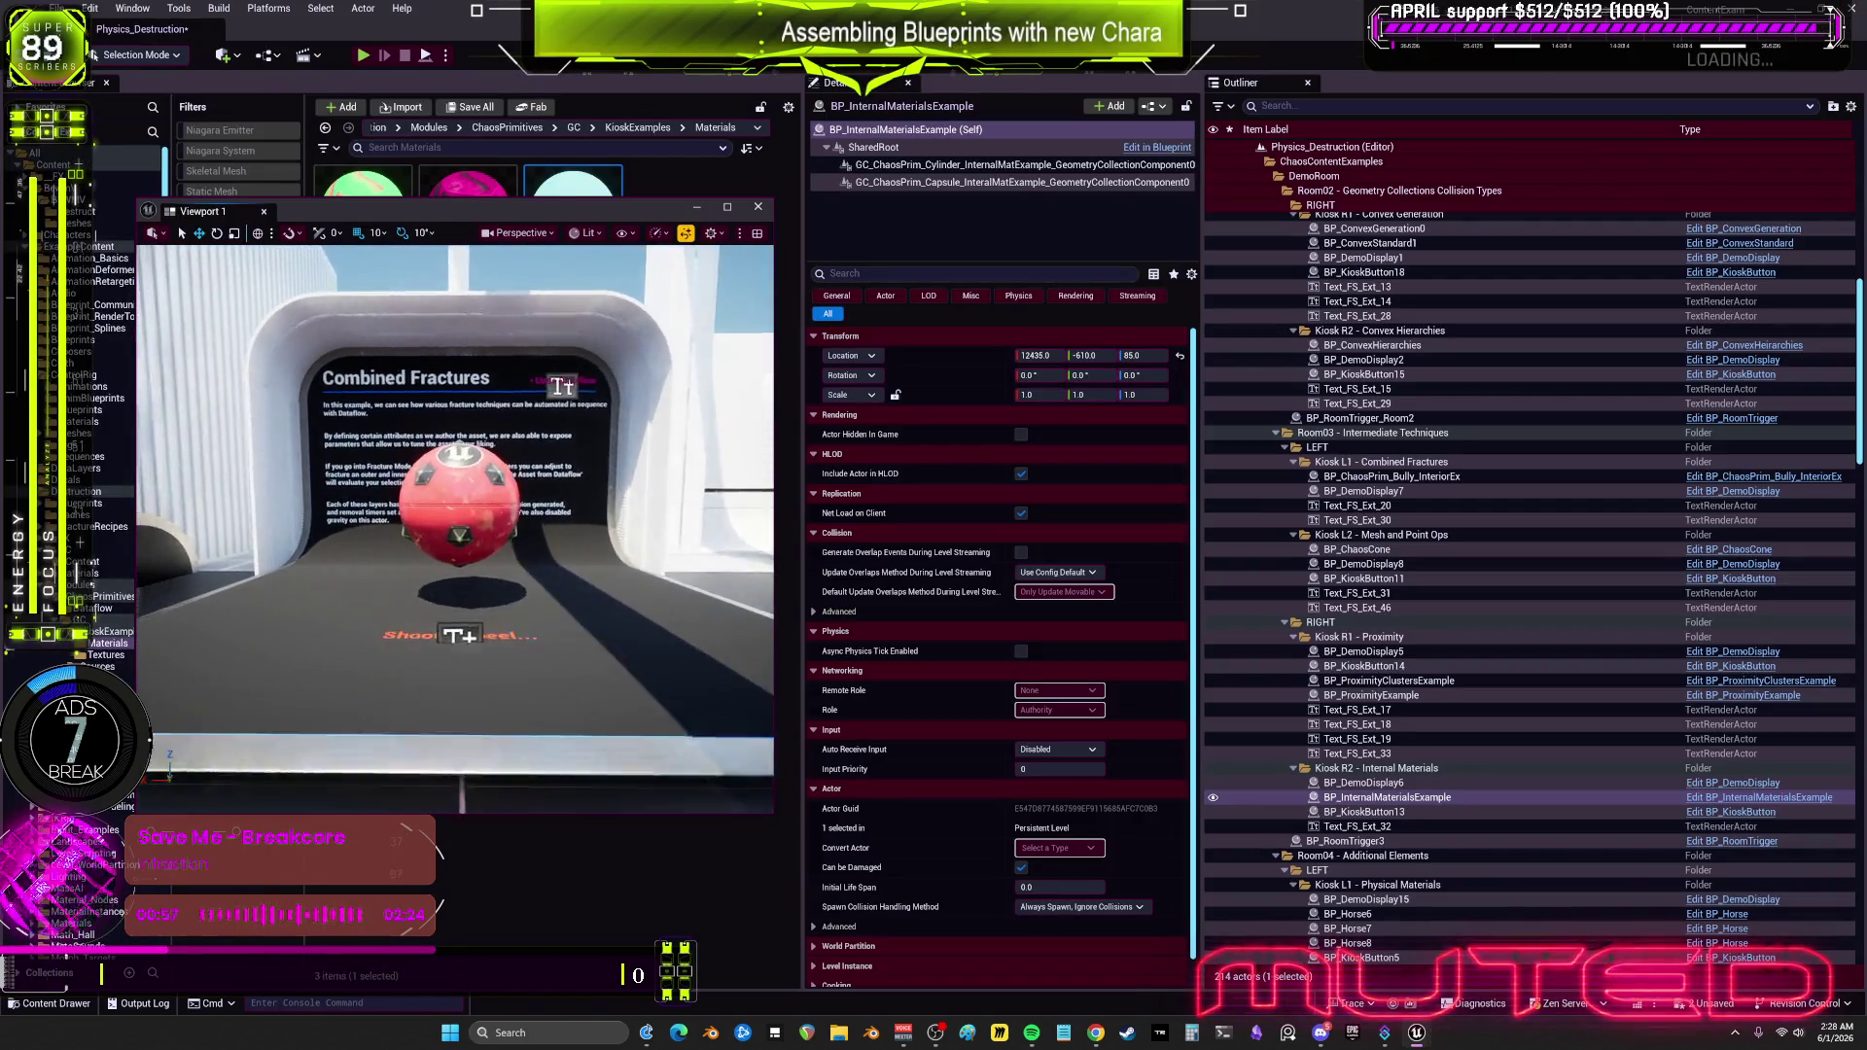
# Step: Paste the copied timer and material-swap nodes into BP_ChaosPrim_Bully_InteriorEx's event graph
pyautogui.click(1673, 477)
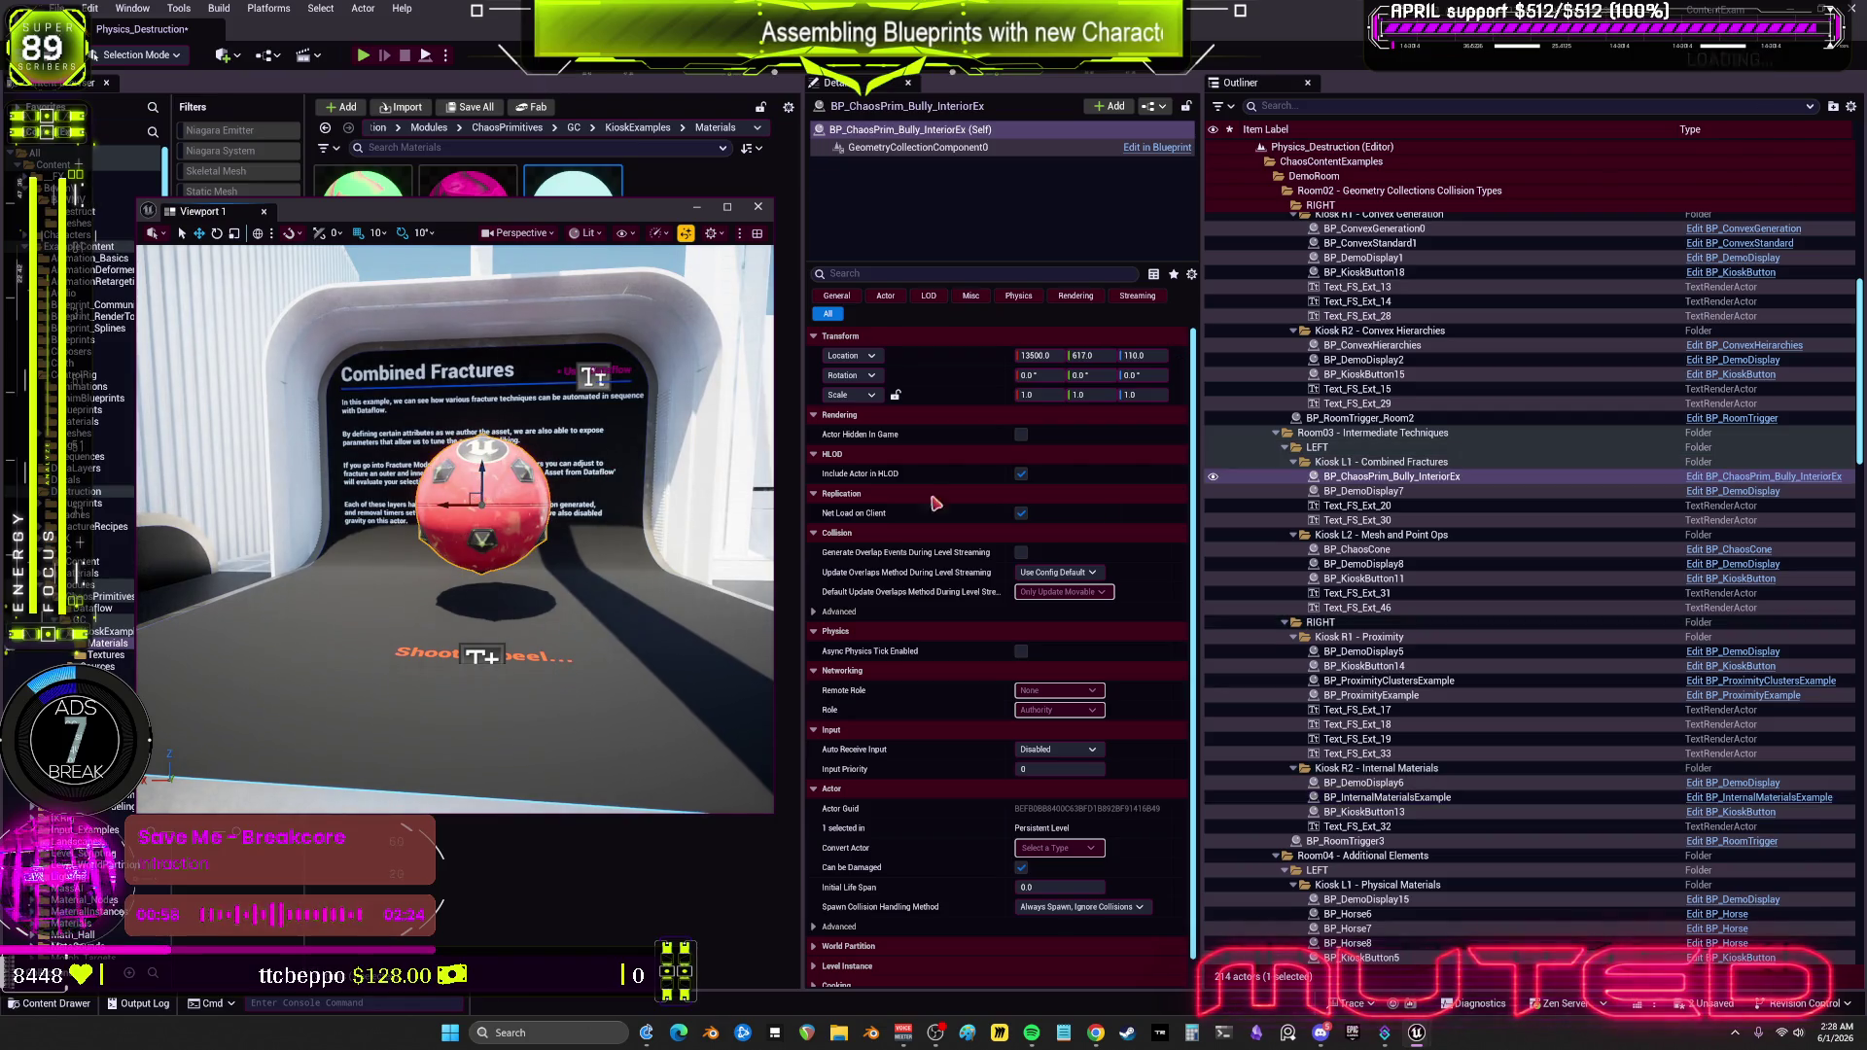
pyautogui.click(1750, 477)
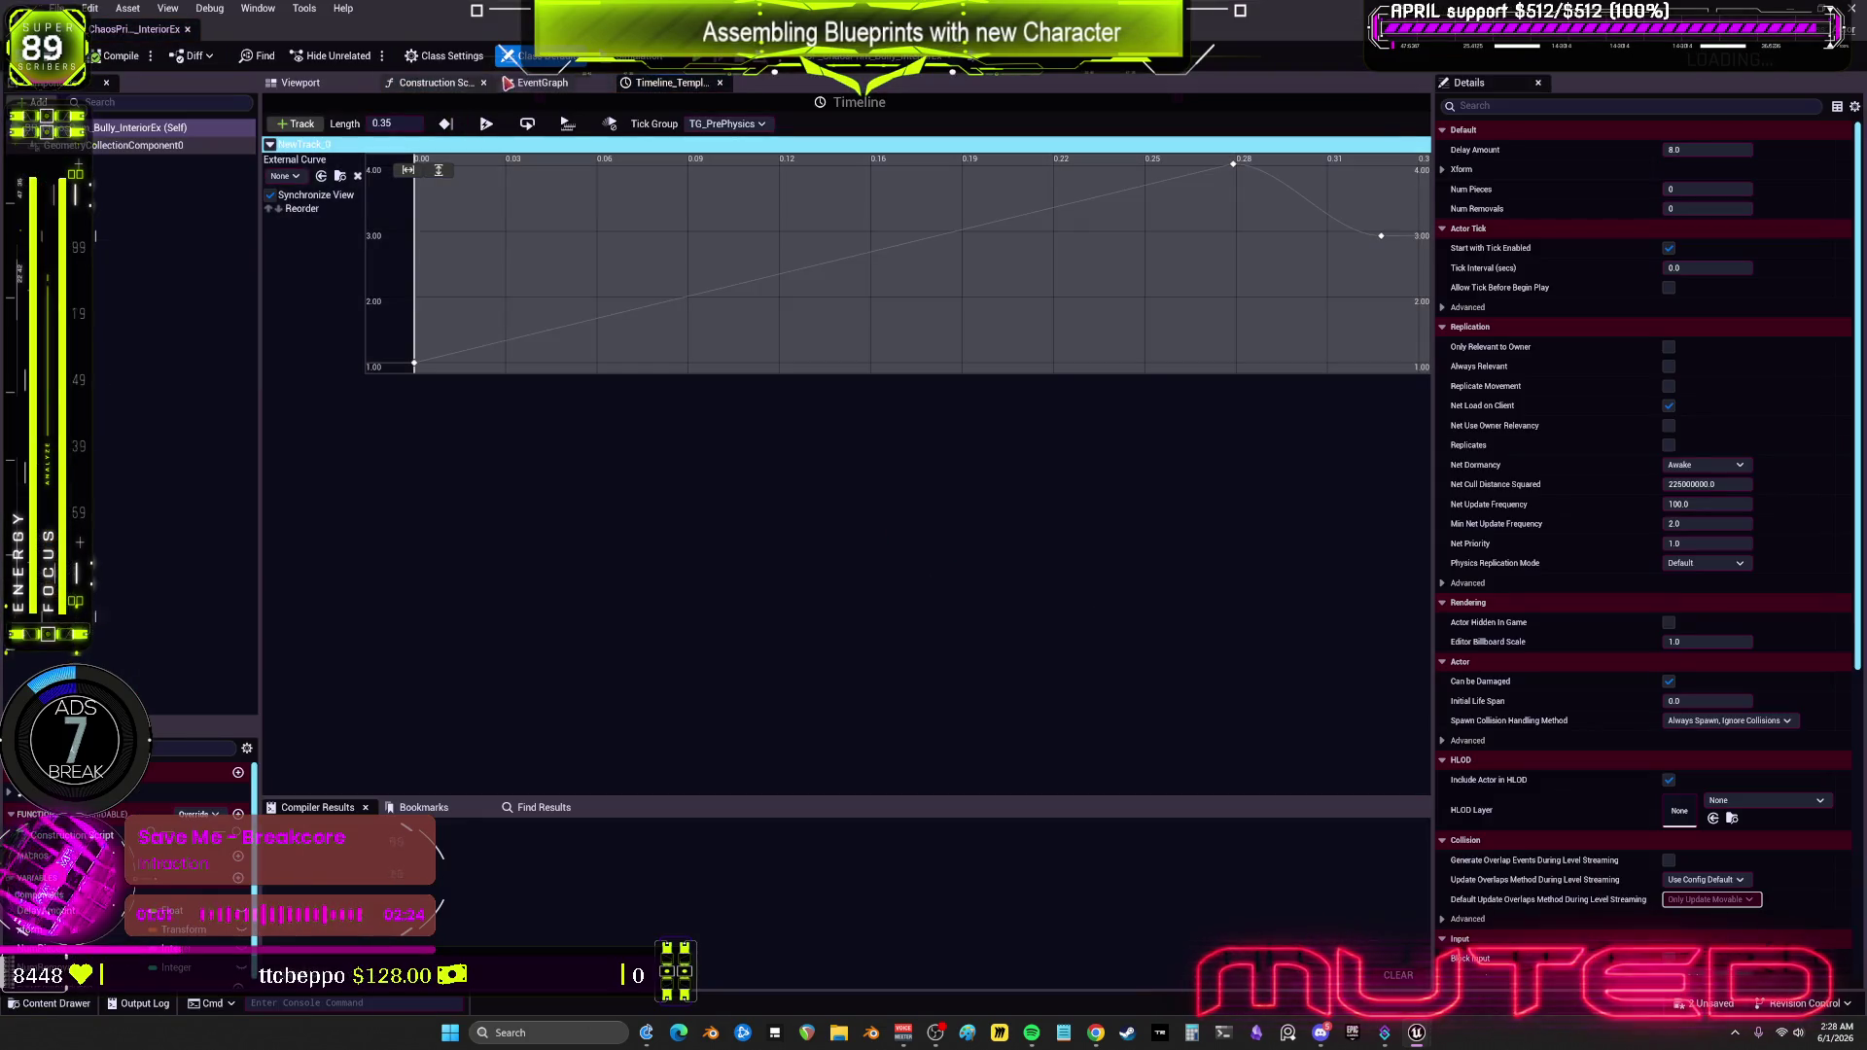
pyautogui.click(542, 82)
pyautogui.scroll(2, 793, 428)
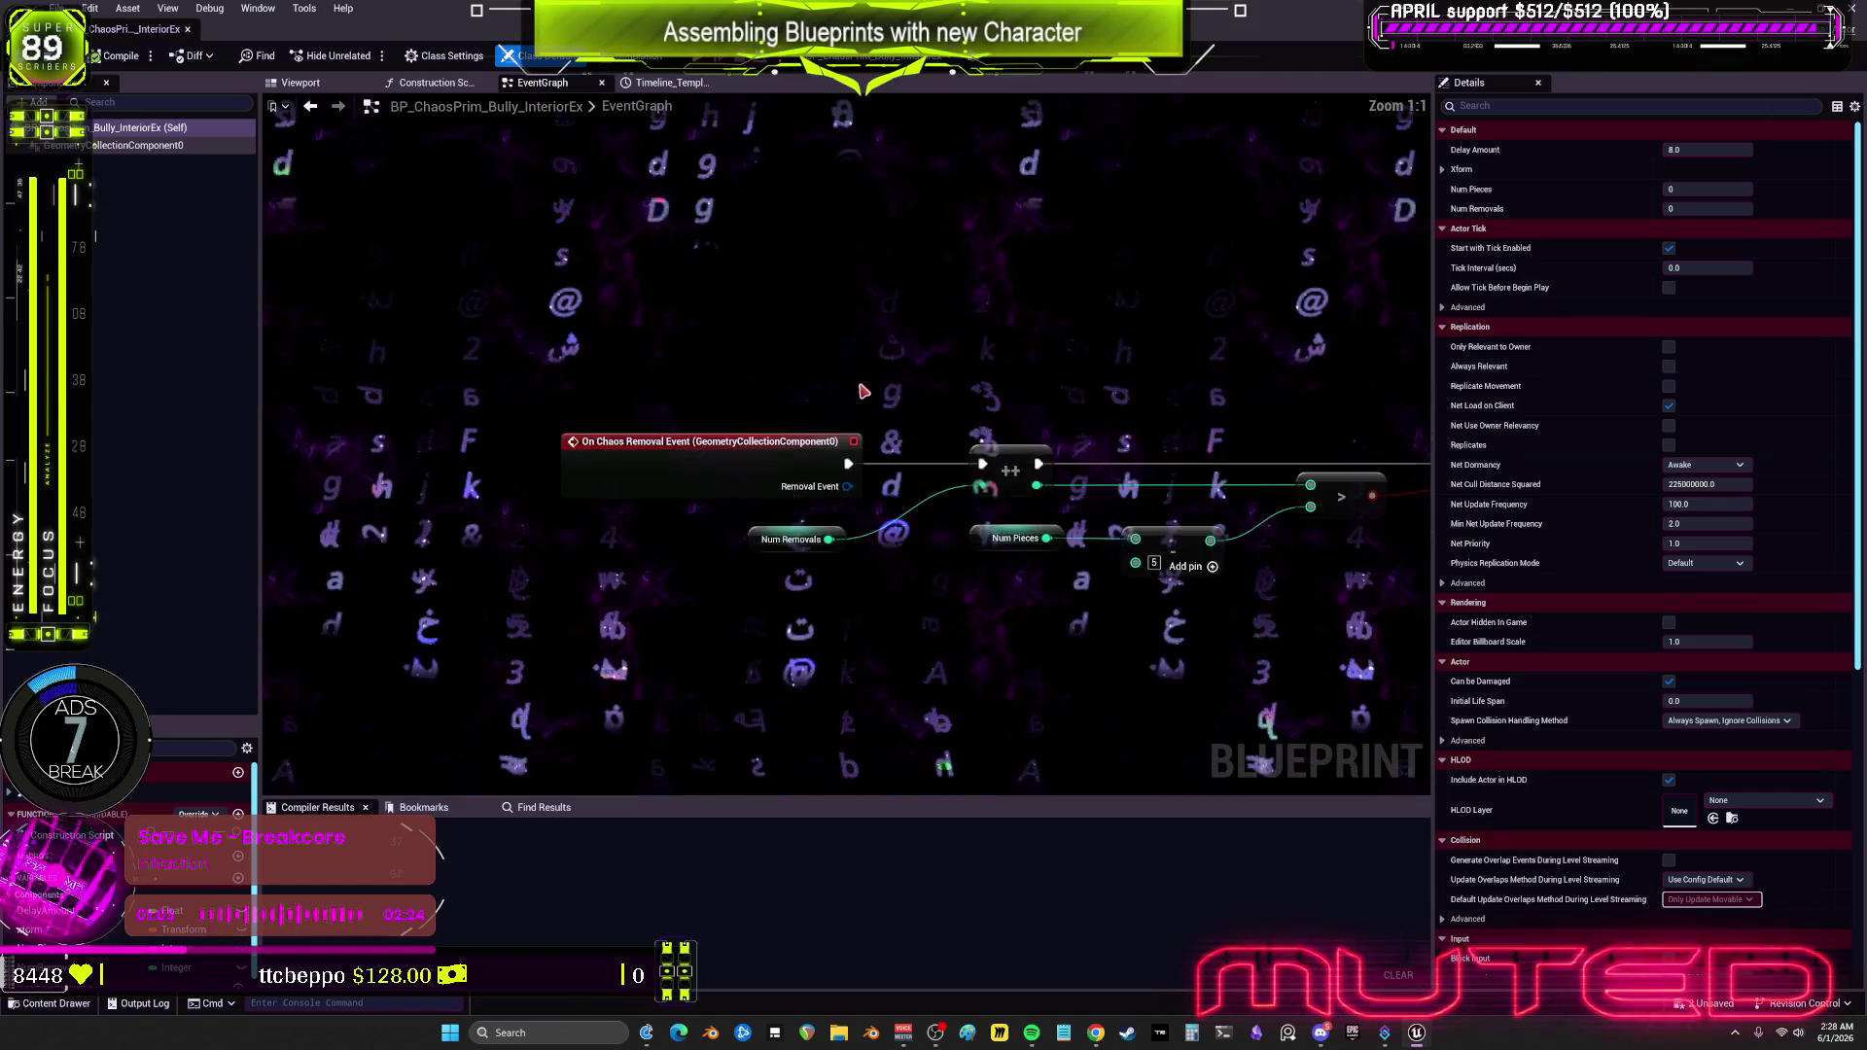
pyautogui.hotkey('ctrl', 'v')
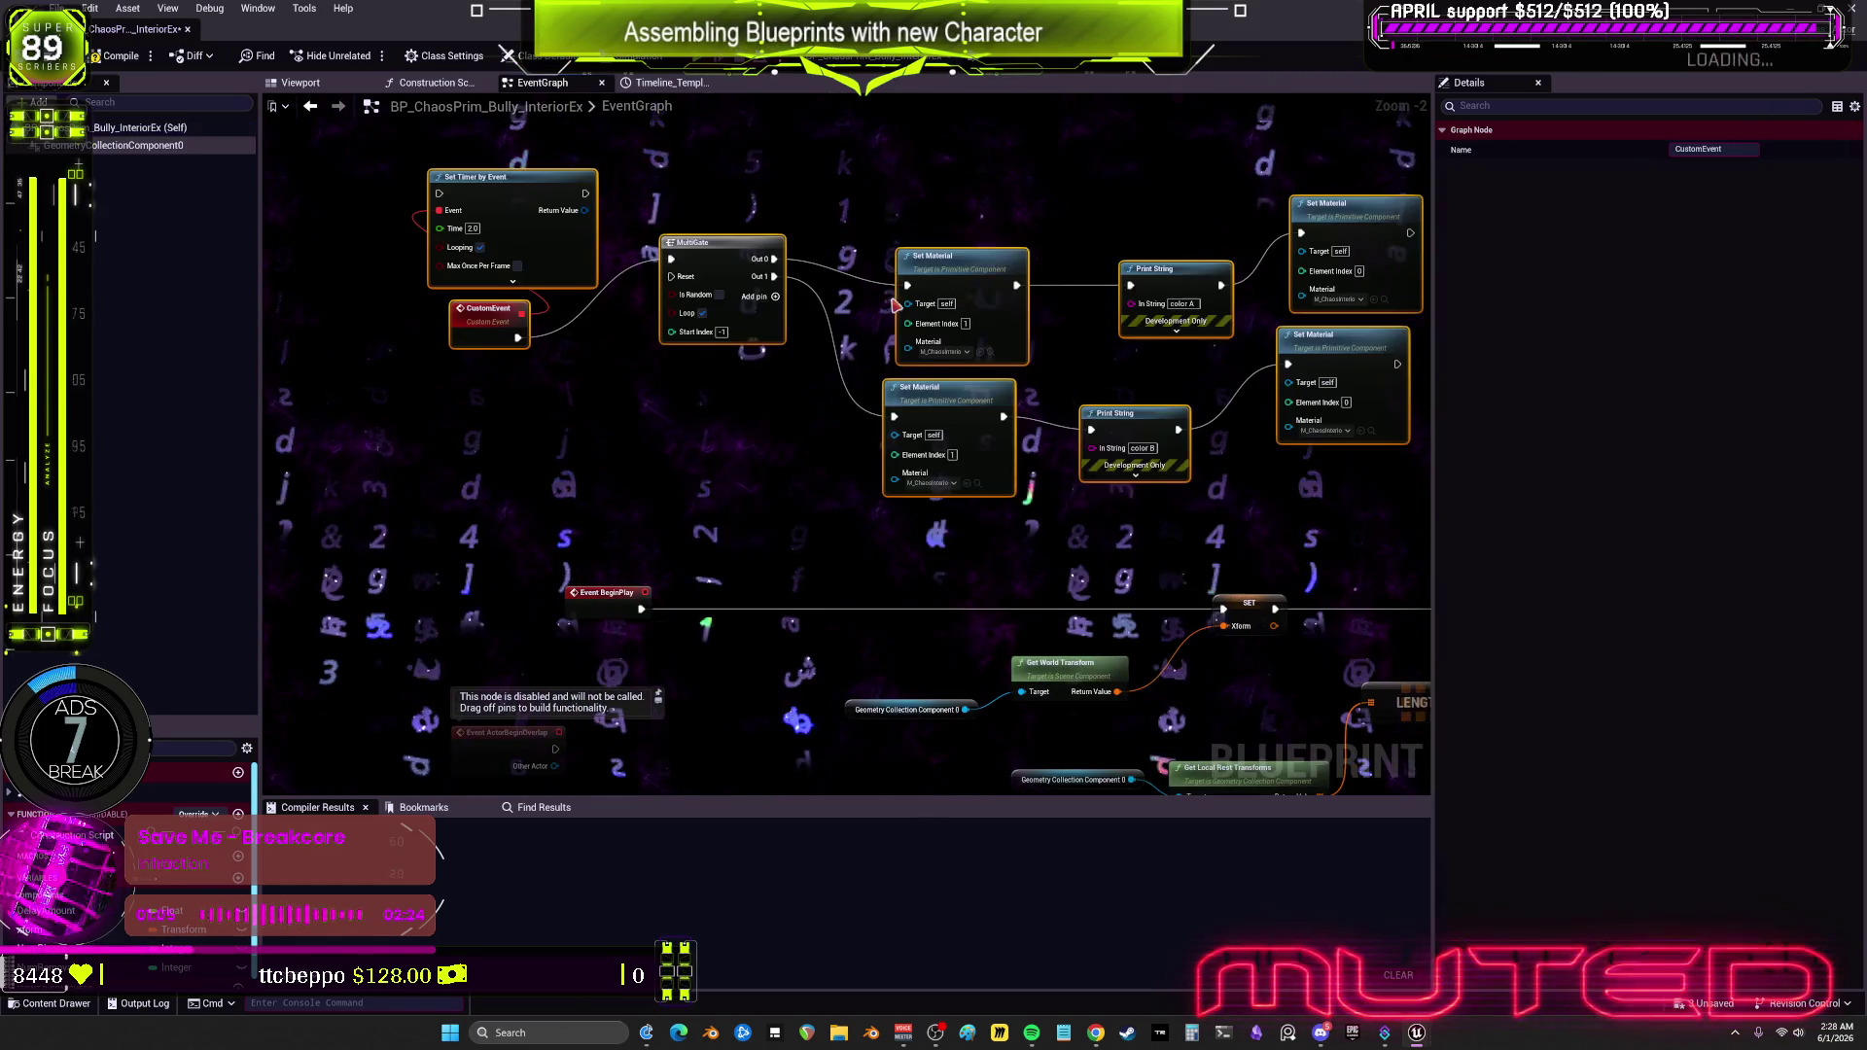
# Step: Insert a Sequence after BeginPlay that also triggers Set Timer by Event
pyautogui.click(700, 530)
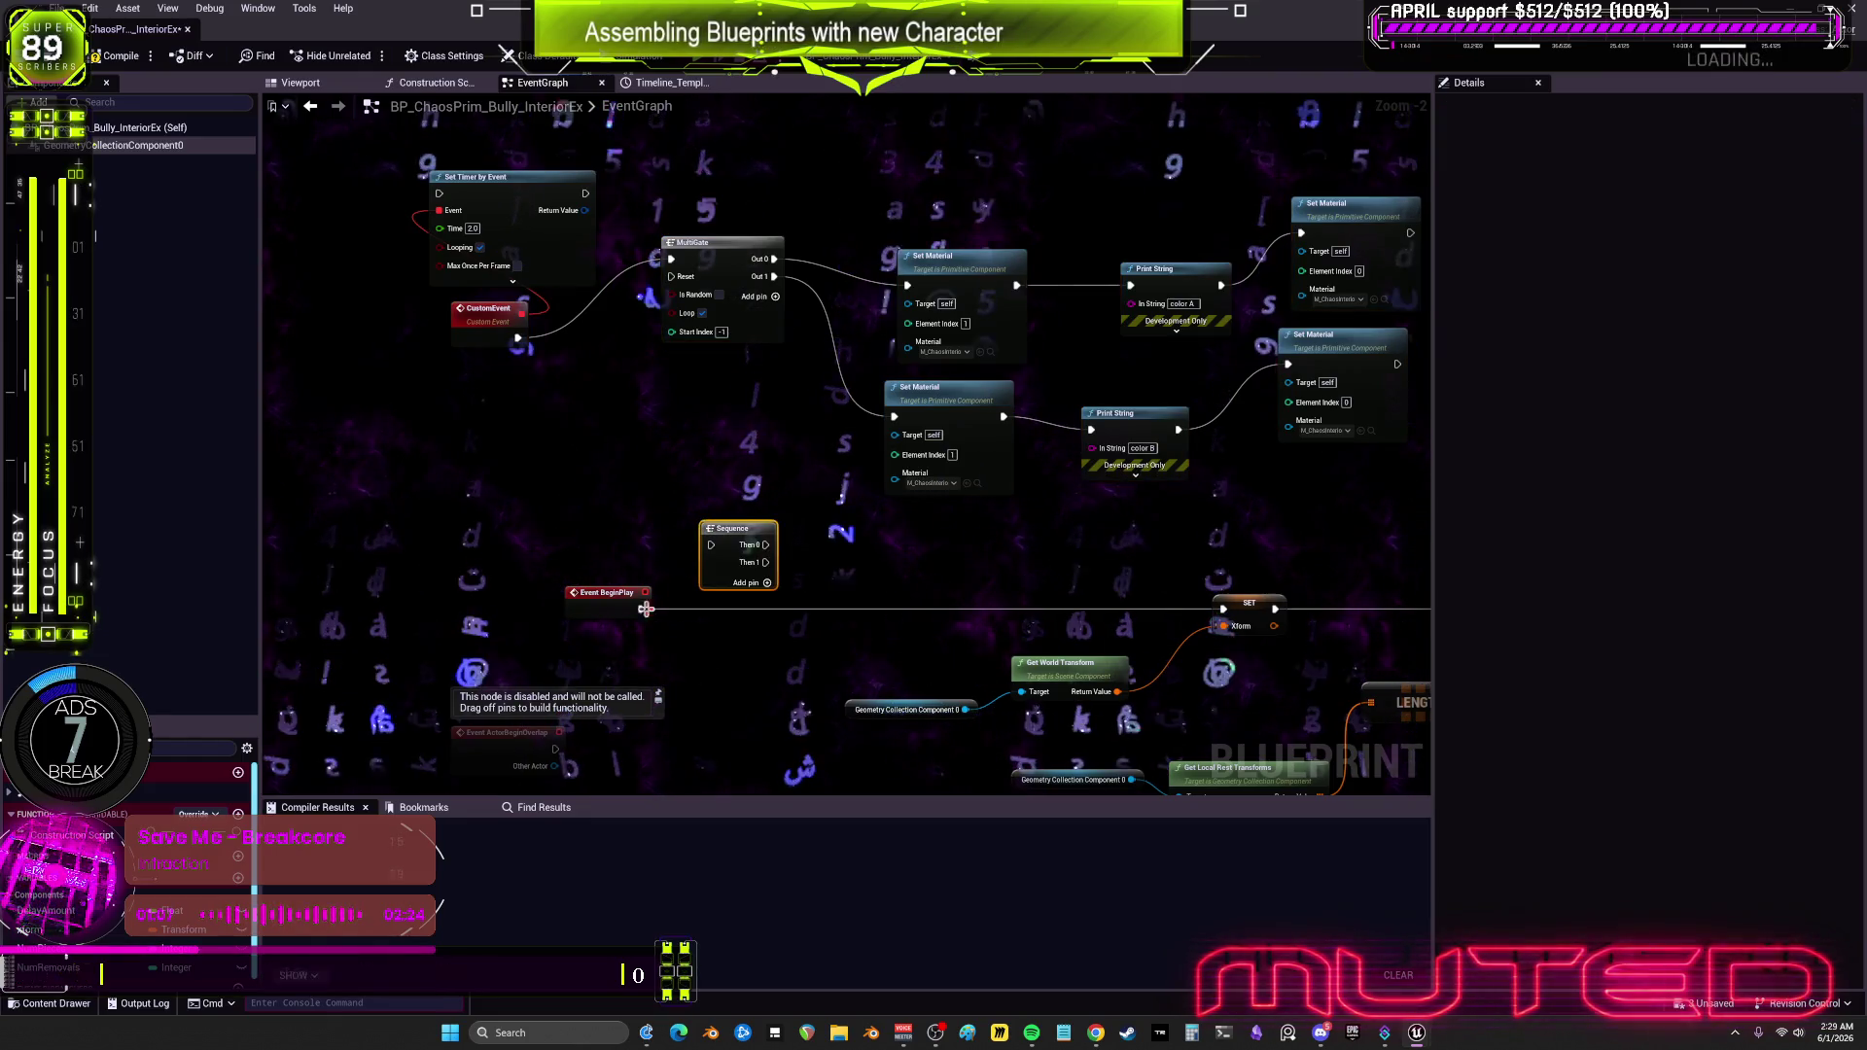
pyautogui.moveTo(641, 610); pyautogui.dragTo(766, 562)
pyautogui.moveTo(641, 610)
pyautogui.mouseDown()
pyautogui.moveTo(711, 545)
pyautogui.moveTo(459, 258)
pyautogui.moveTo(440, 194)
pyautogui.mouseUp()
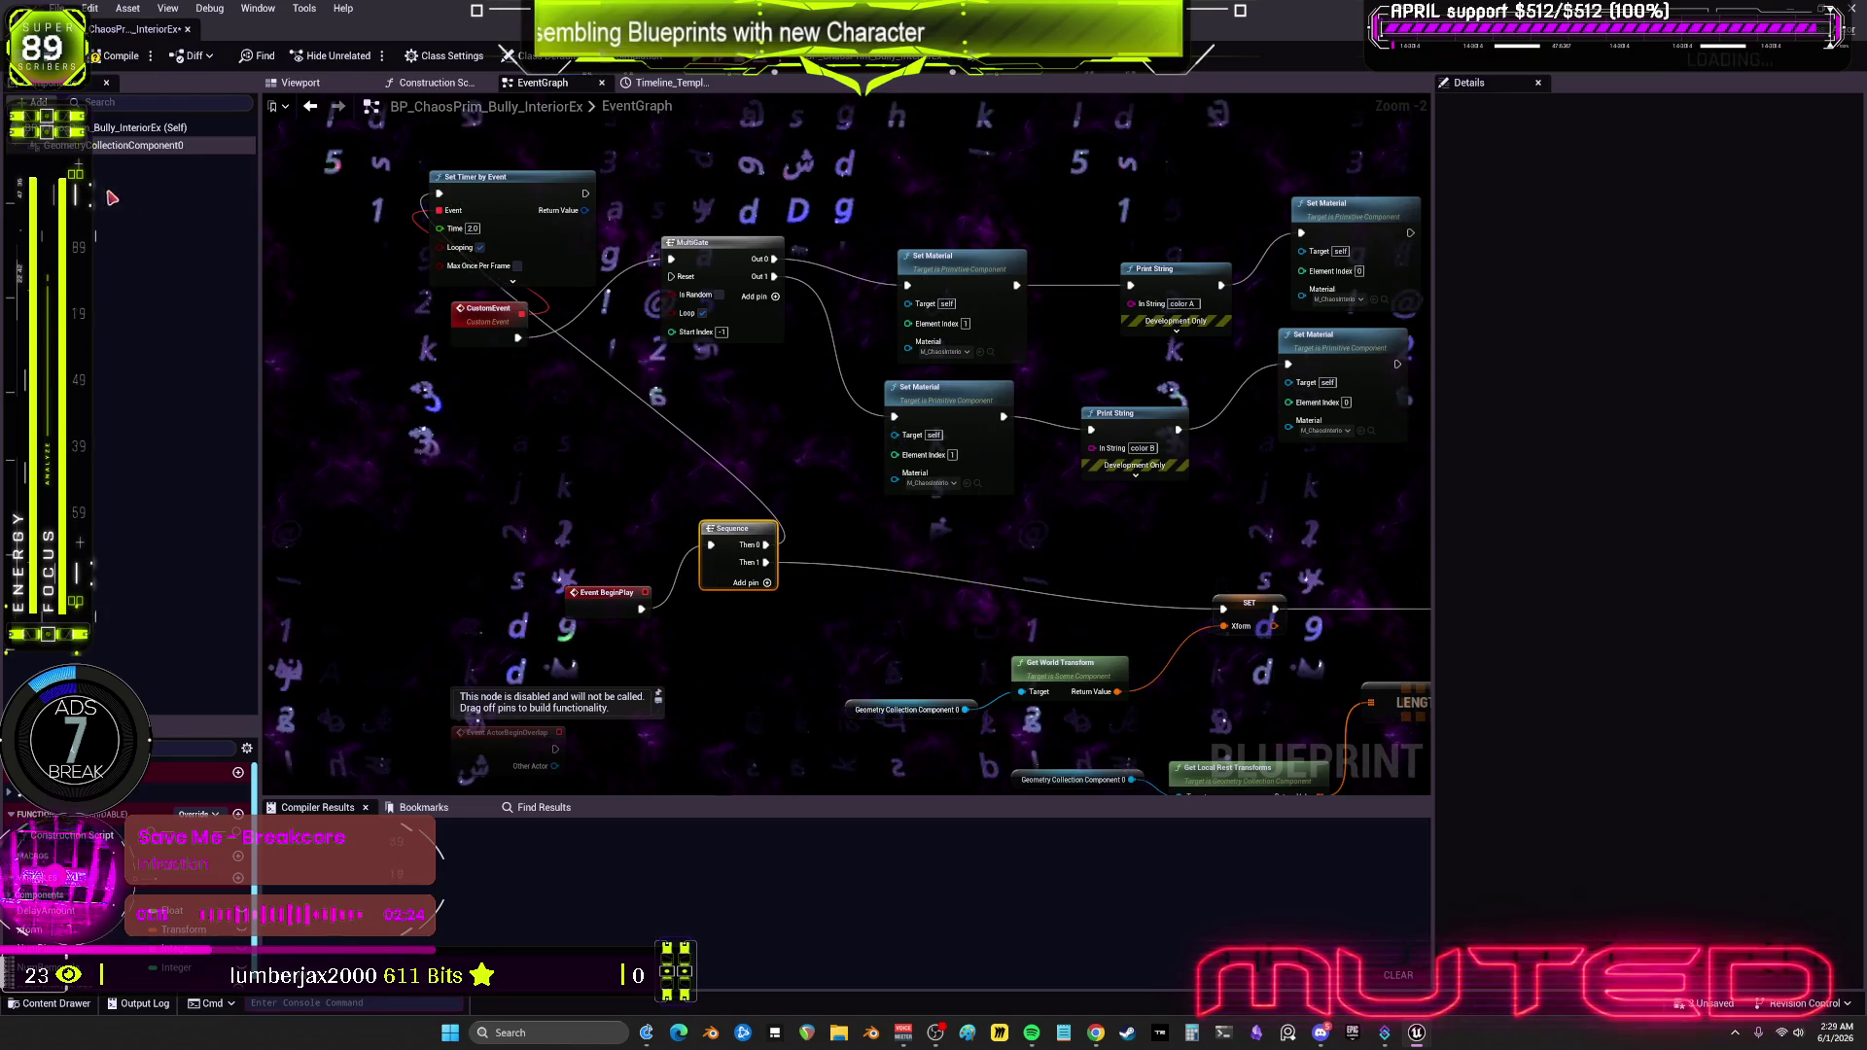
# Step: Target the Set Material nodes at Geometry Collection Component 0, then compile and play
pyautogui.click(136, 145)
pyautogui.moveTo(136, 145); pyautogui.dragTo(778, 385)
pyautogui.scroll(2, 778, 385)
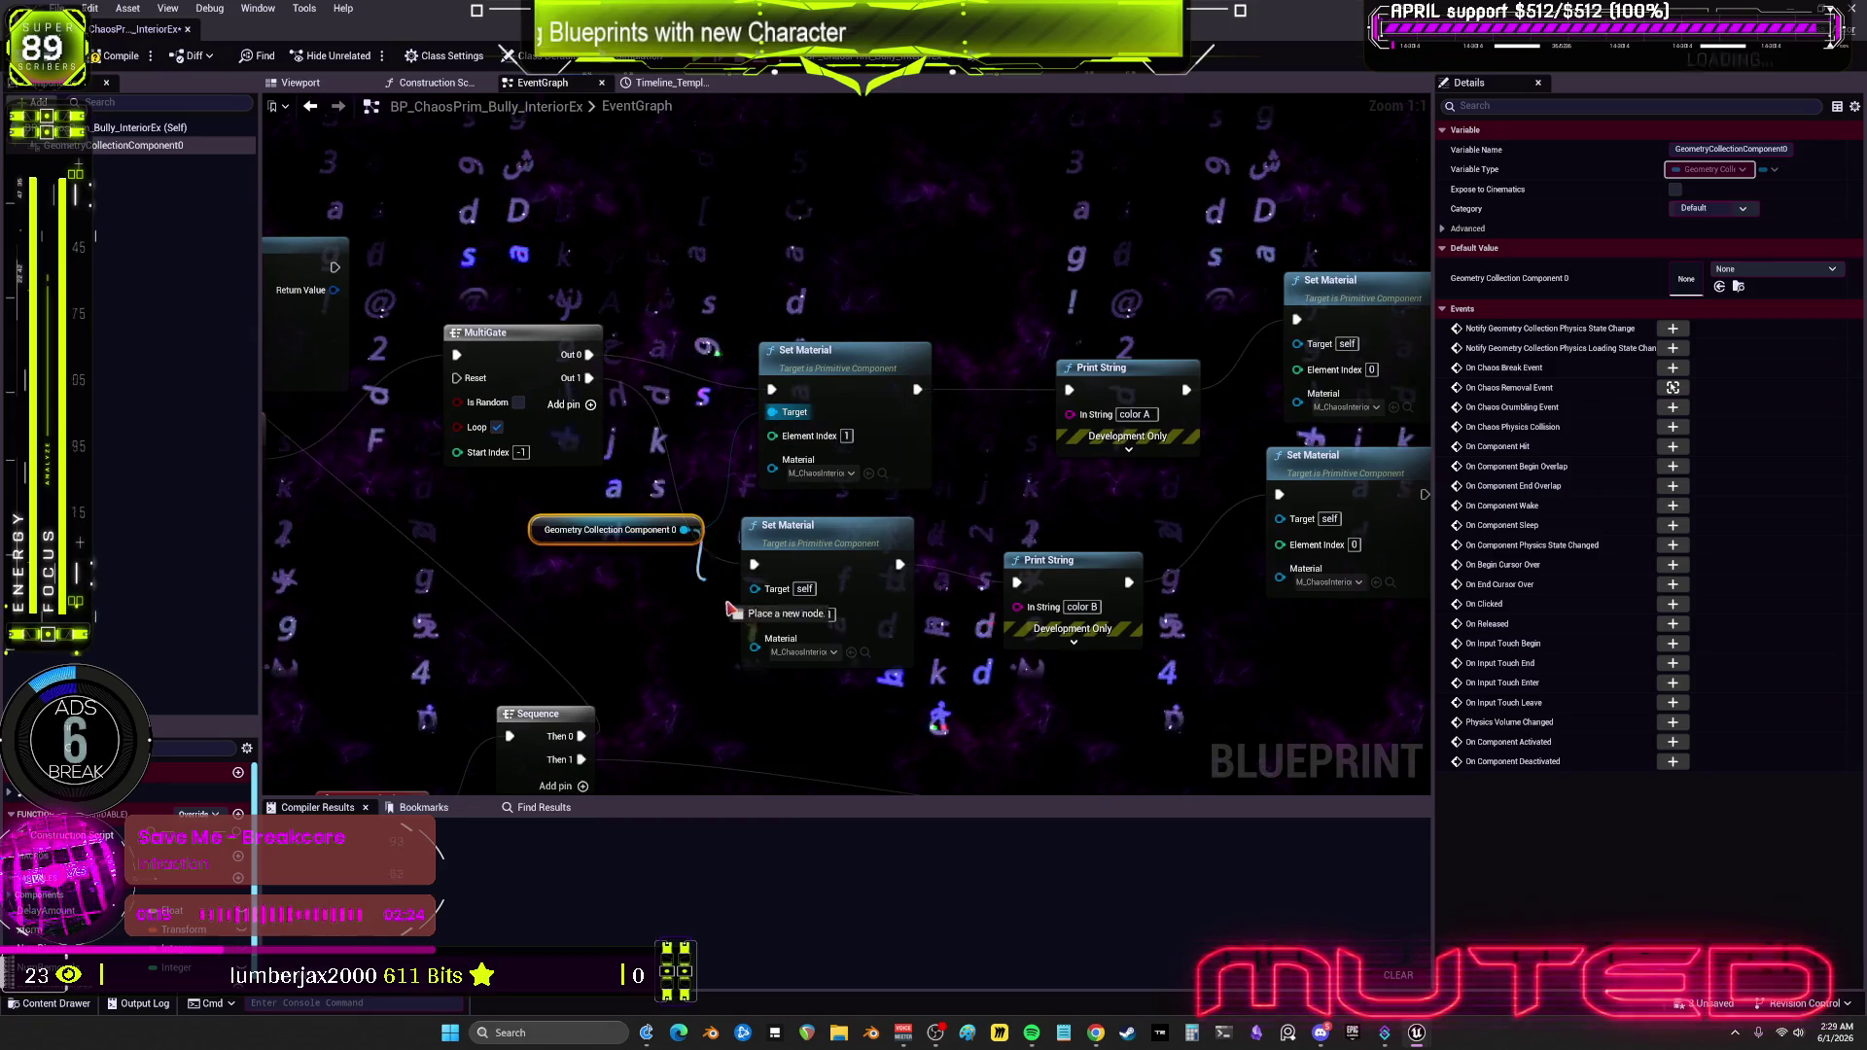
pyautogui.moveTo(1306, 349); pyautogui.dragTo(1306, 346)
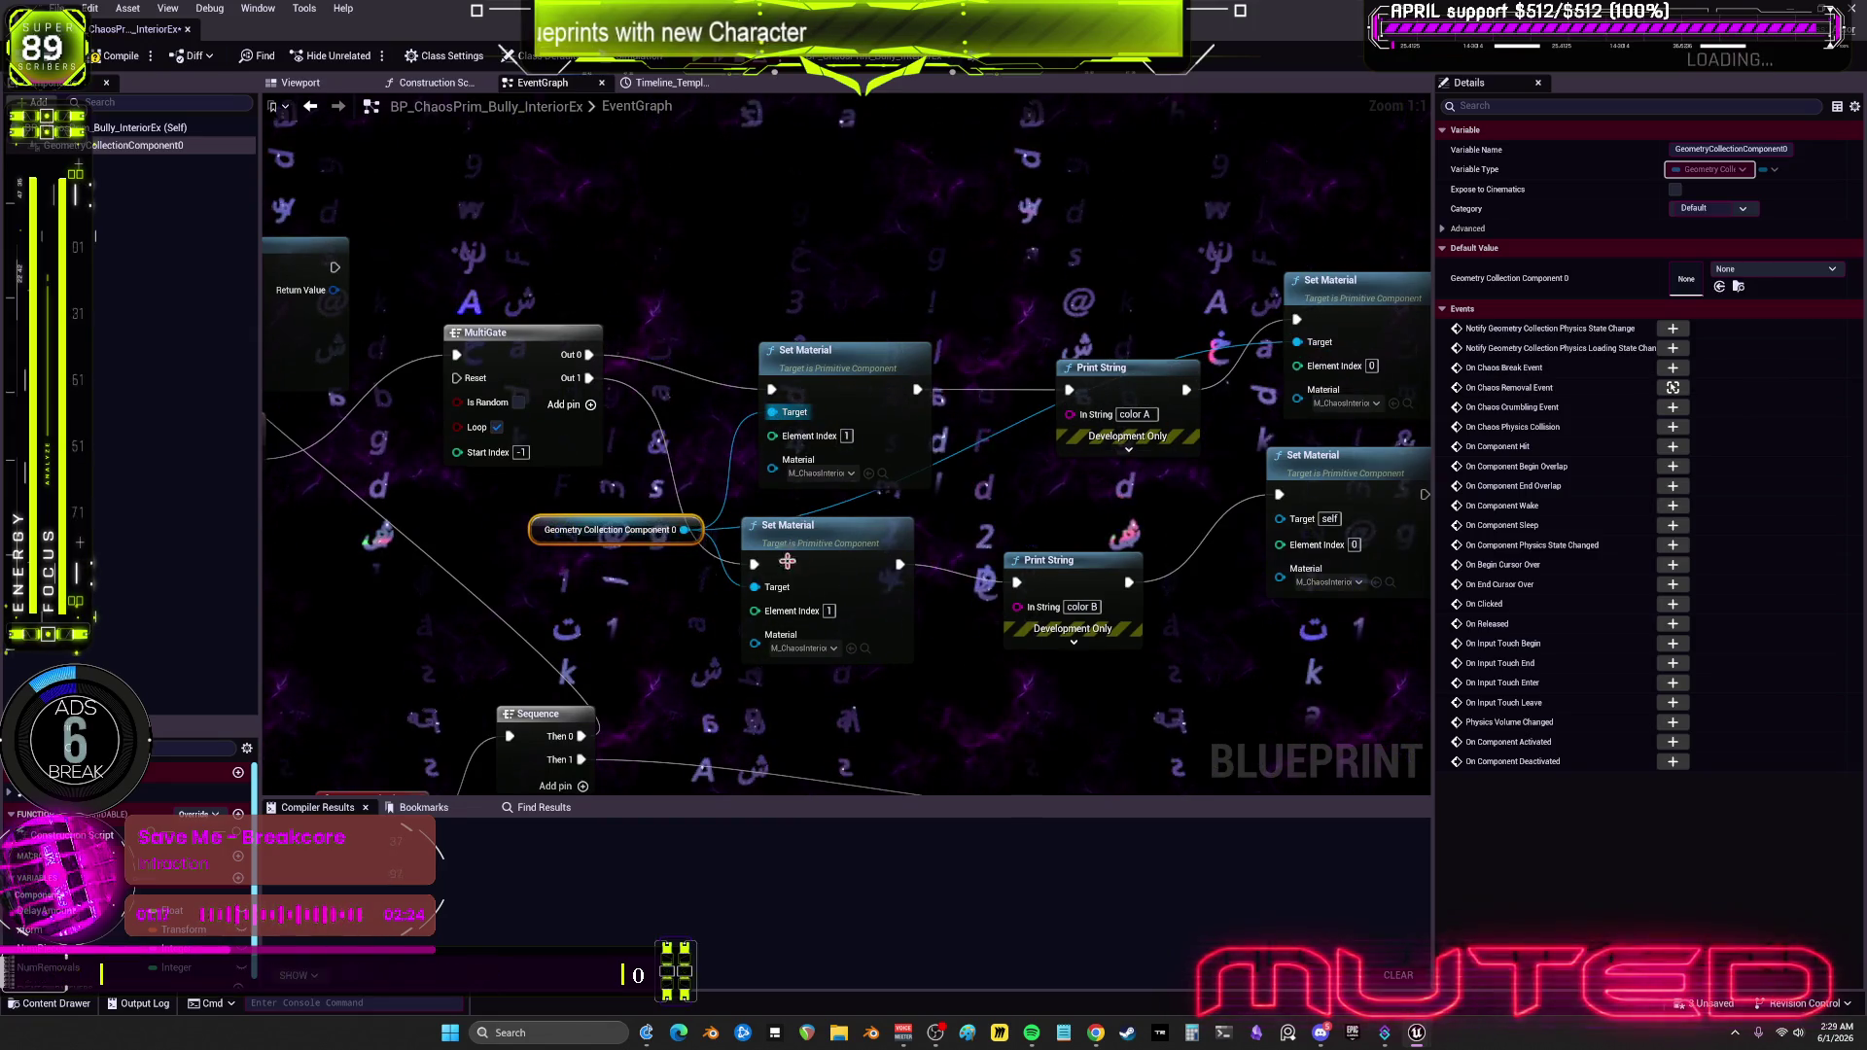
pyautogui.click(113, 61)
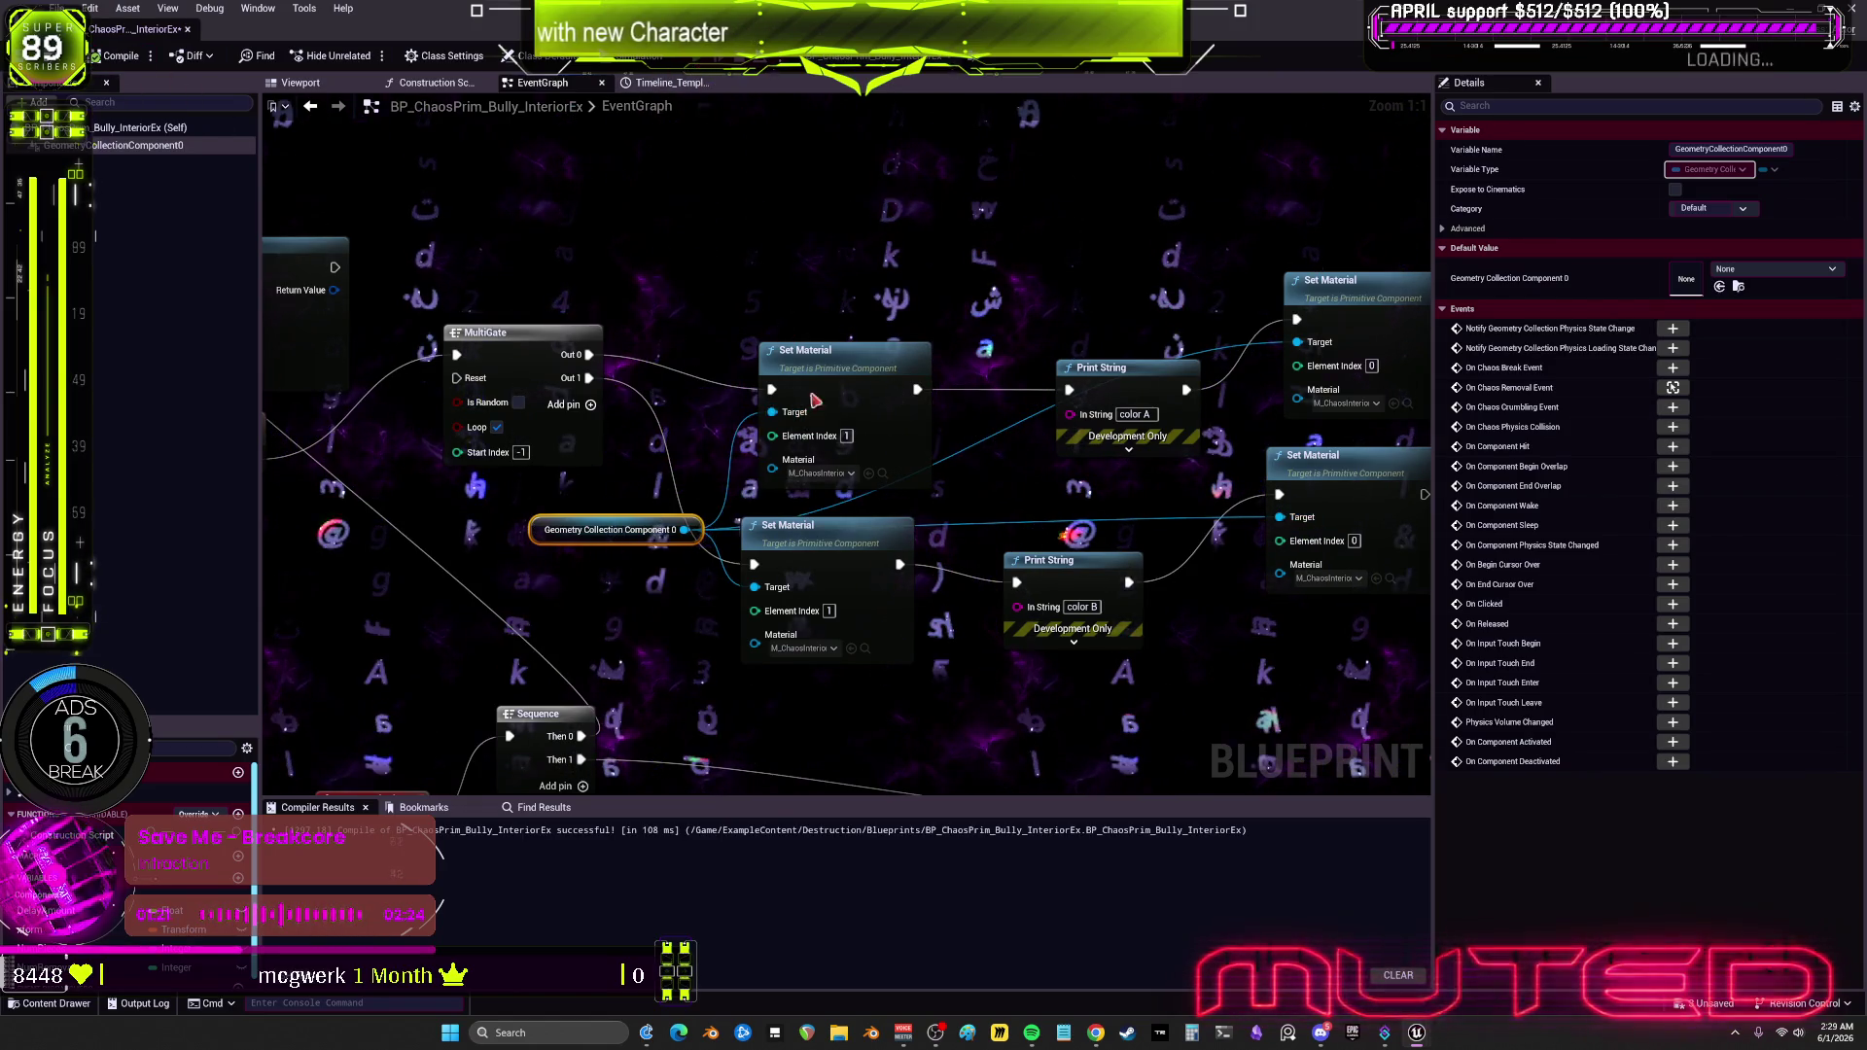
pyautogui.hotkey('alt', 'p')
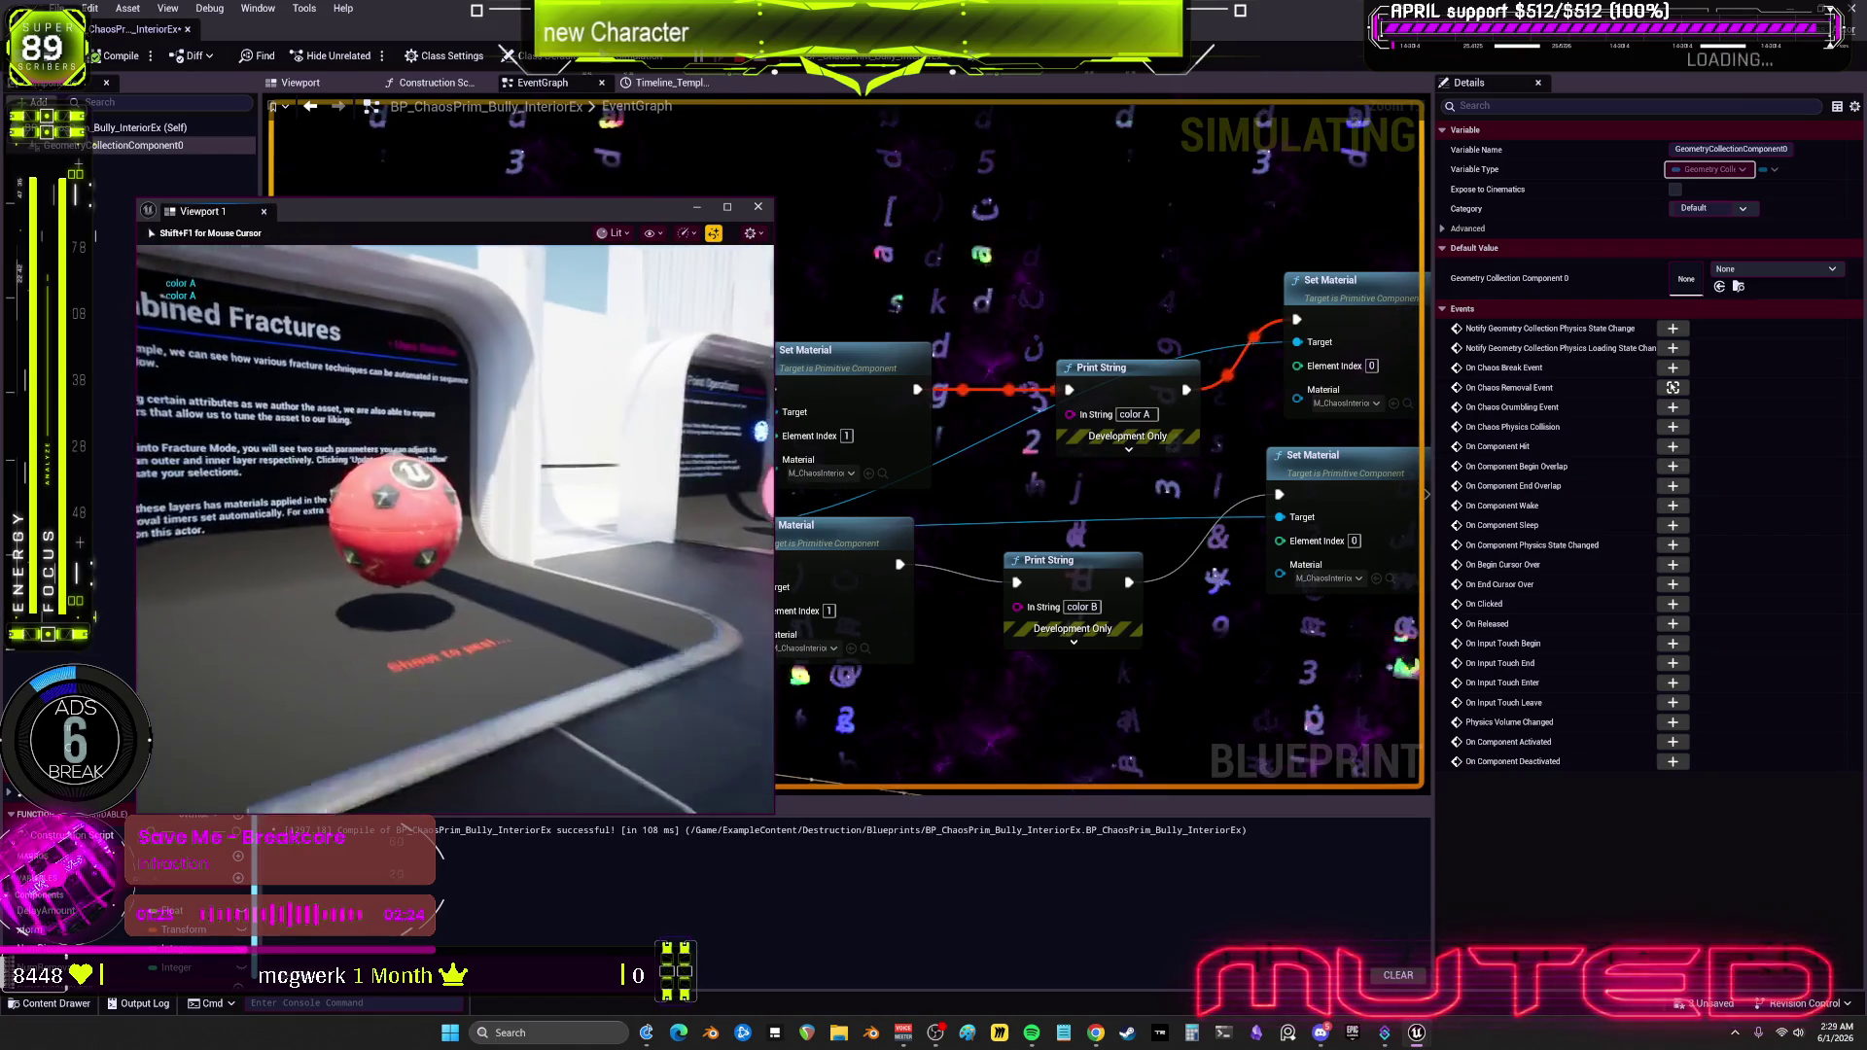
# Step: Approach the sphere and shoot it repeatedly, watching fragments alternate pink and white as 'color A'/'color B' print
pyautogui.press('w')
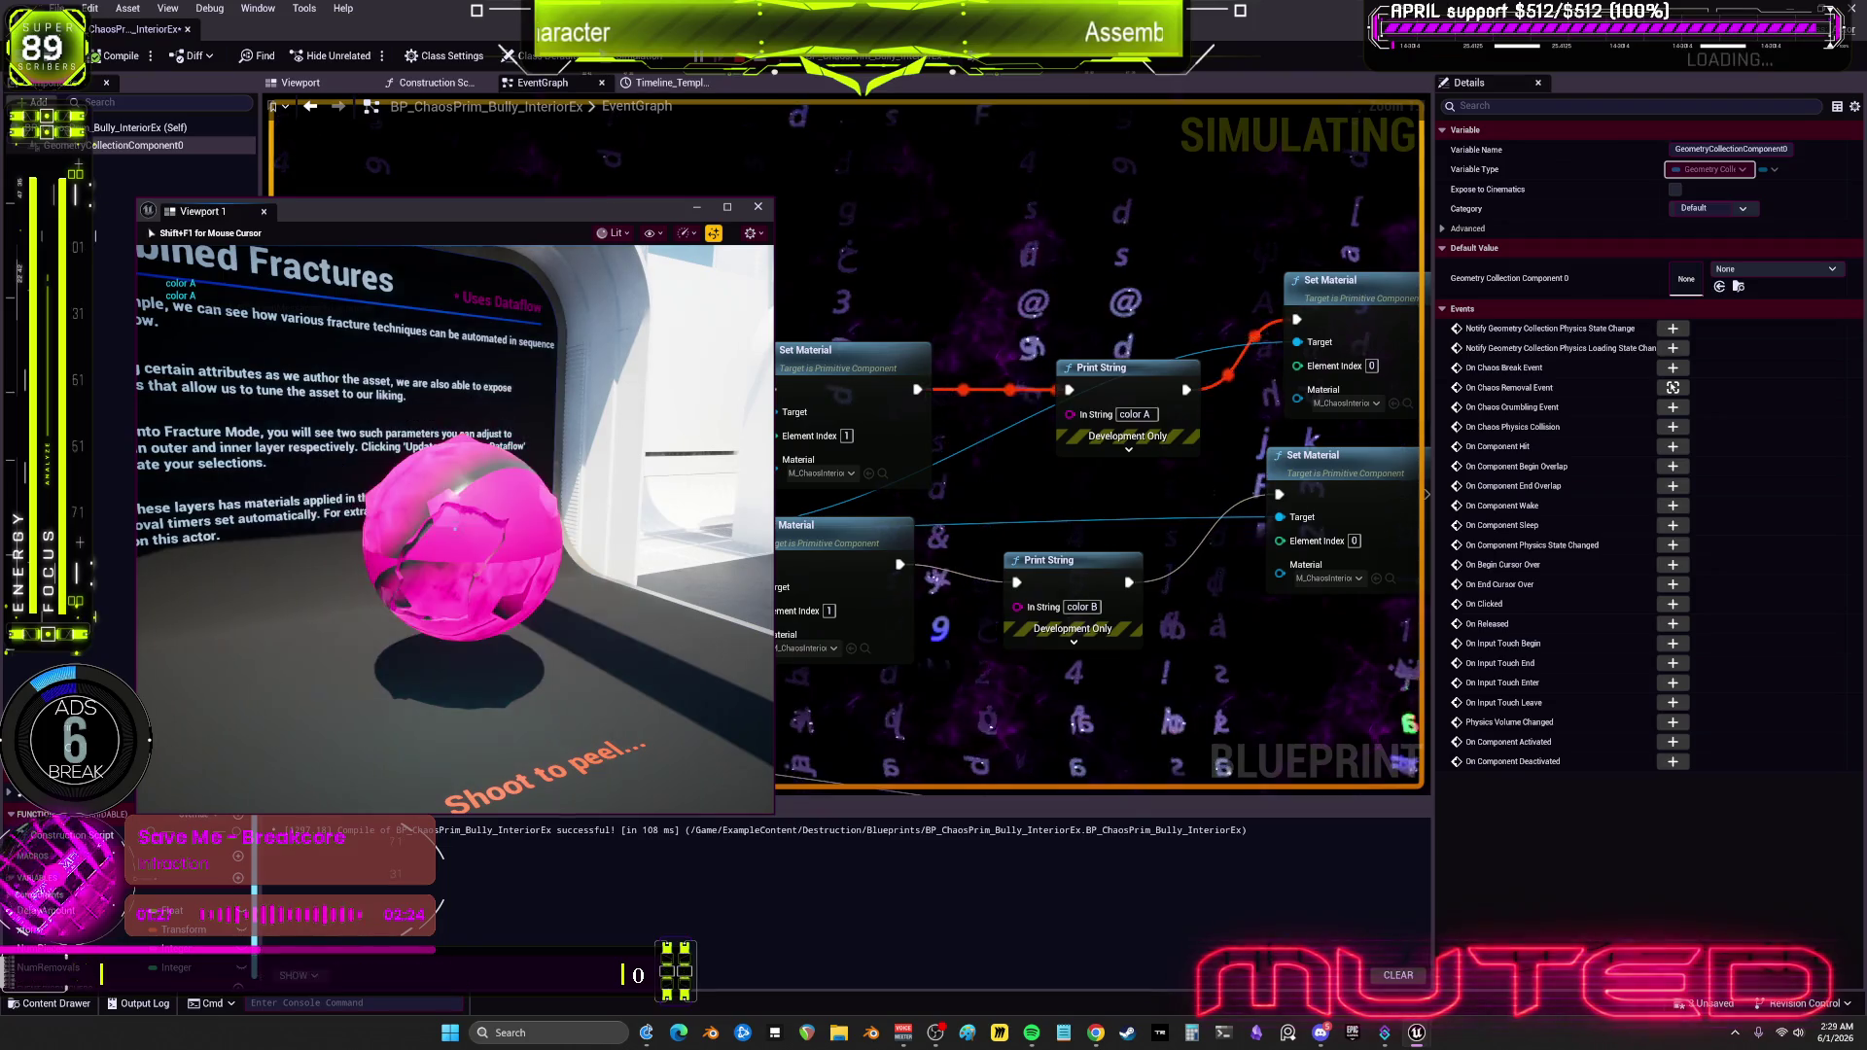
pyautogui.click(455, 529)
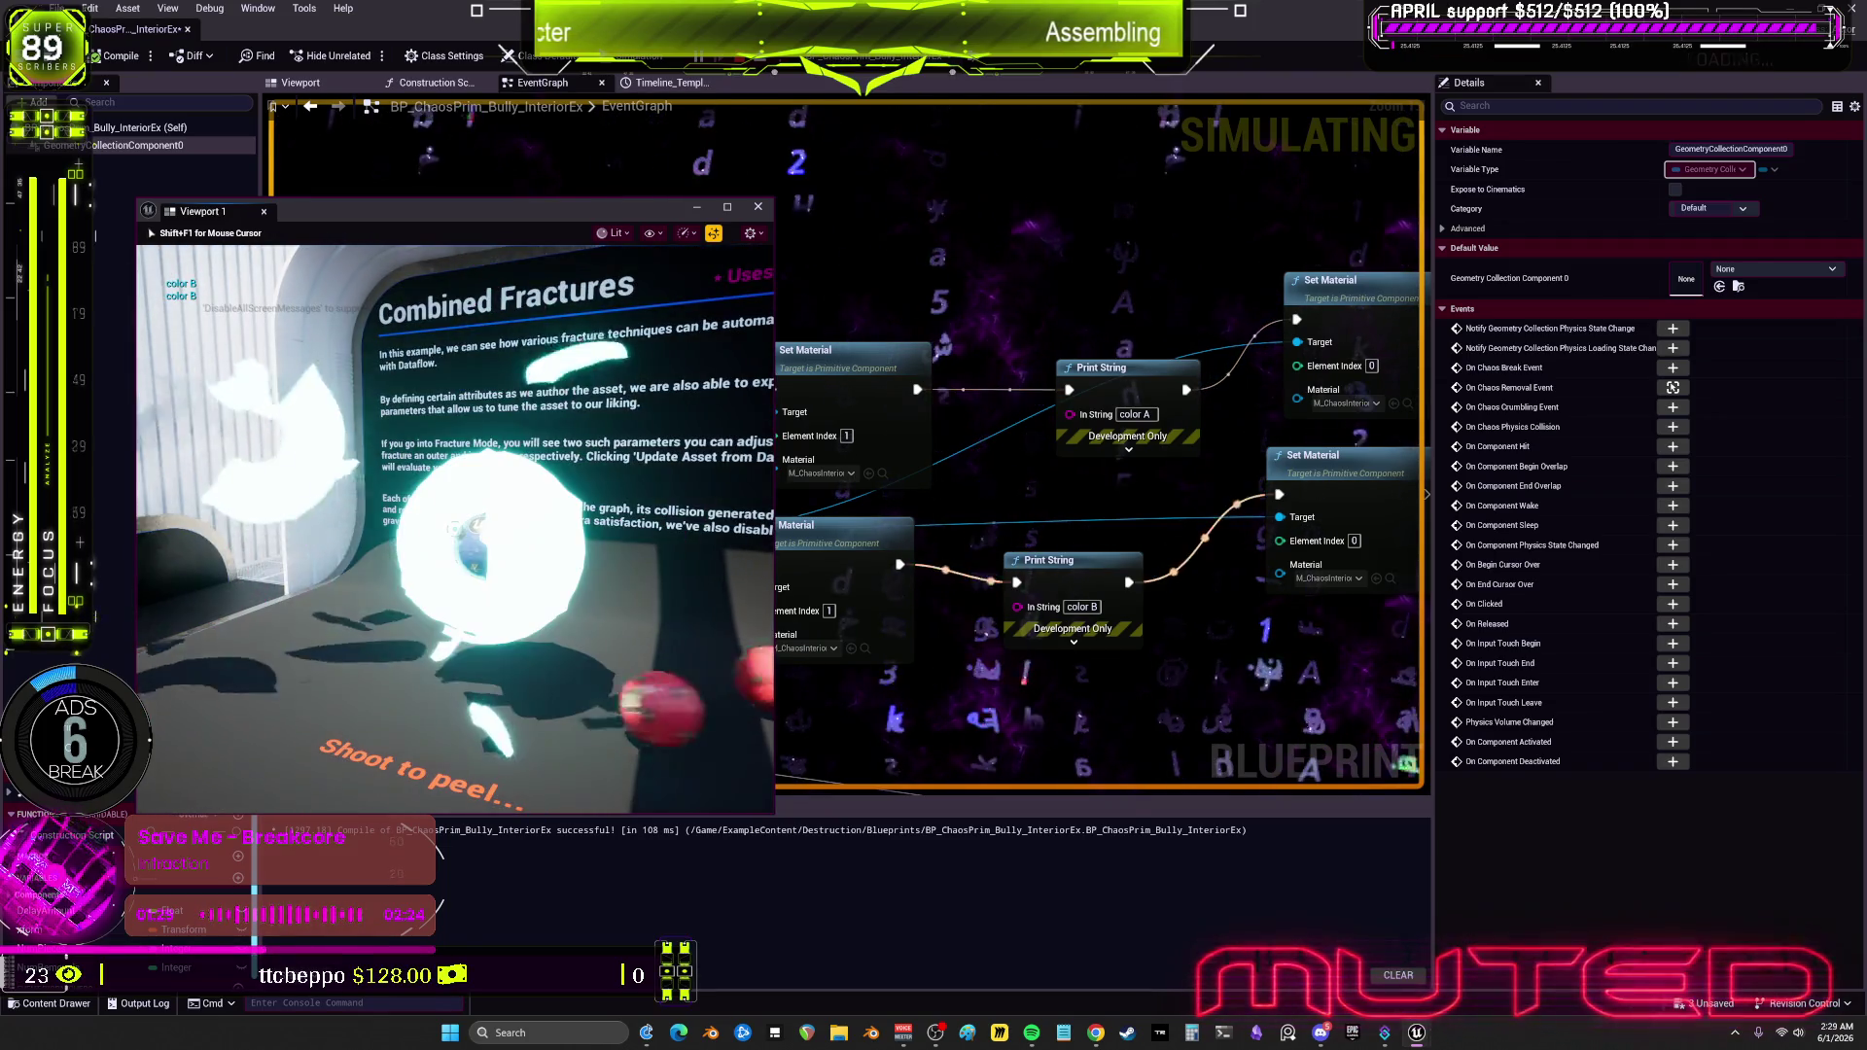
pyautogui.moveTo(455, 529)
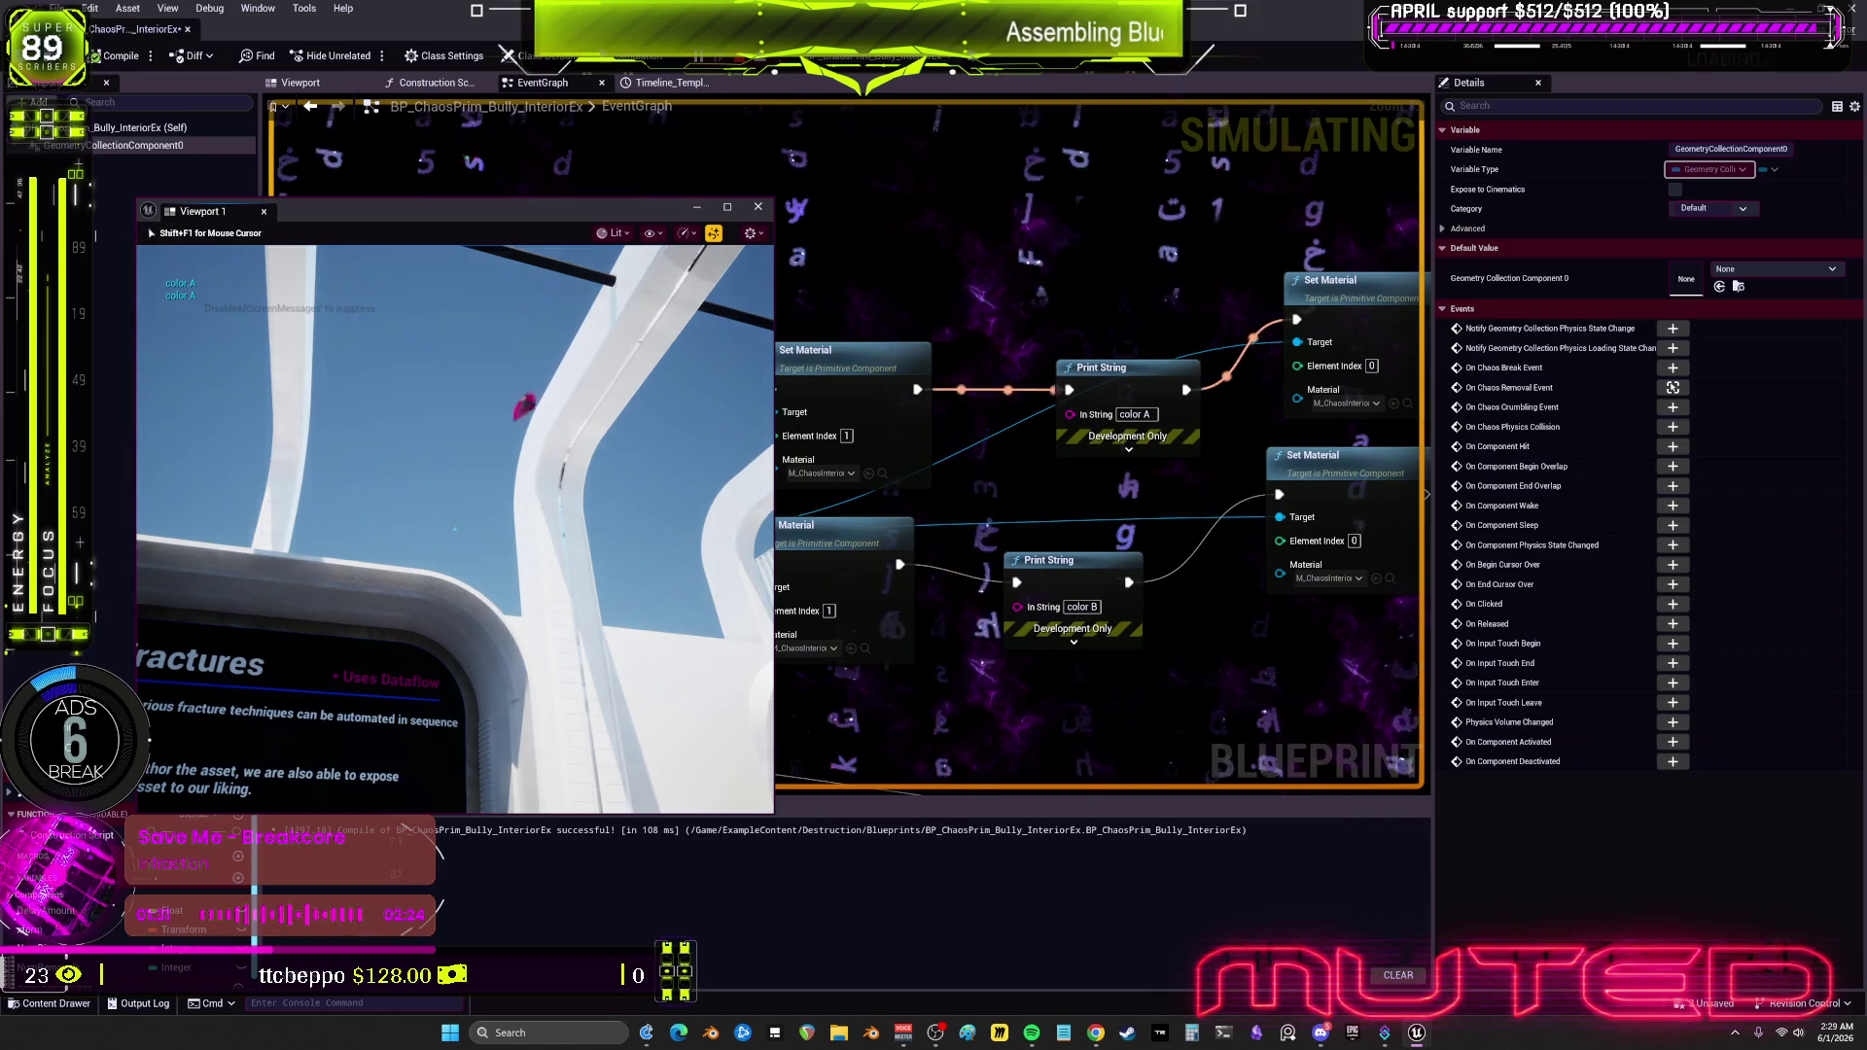
pyautogui.click(455, 529)
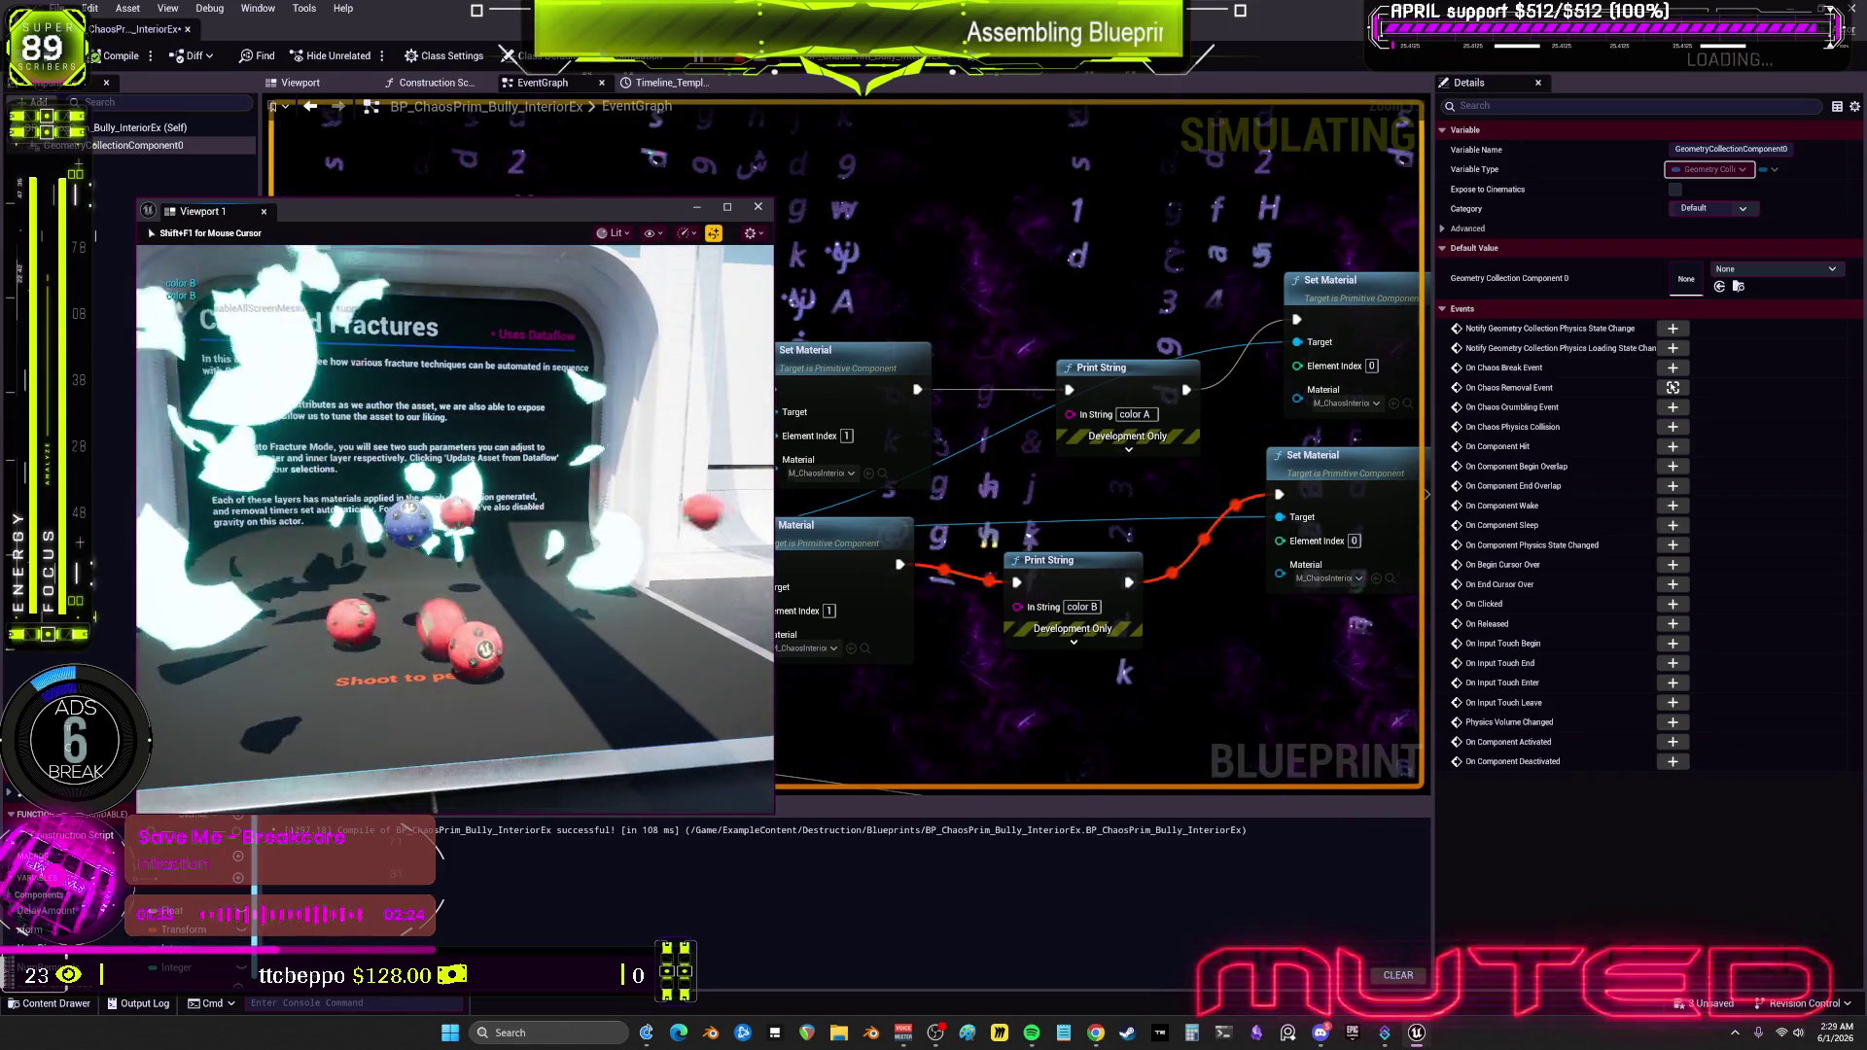
pyautogui.click(455, 529)
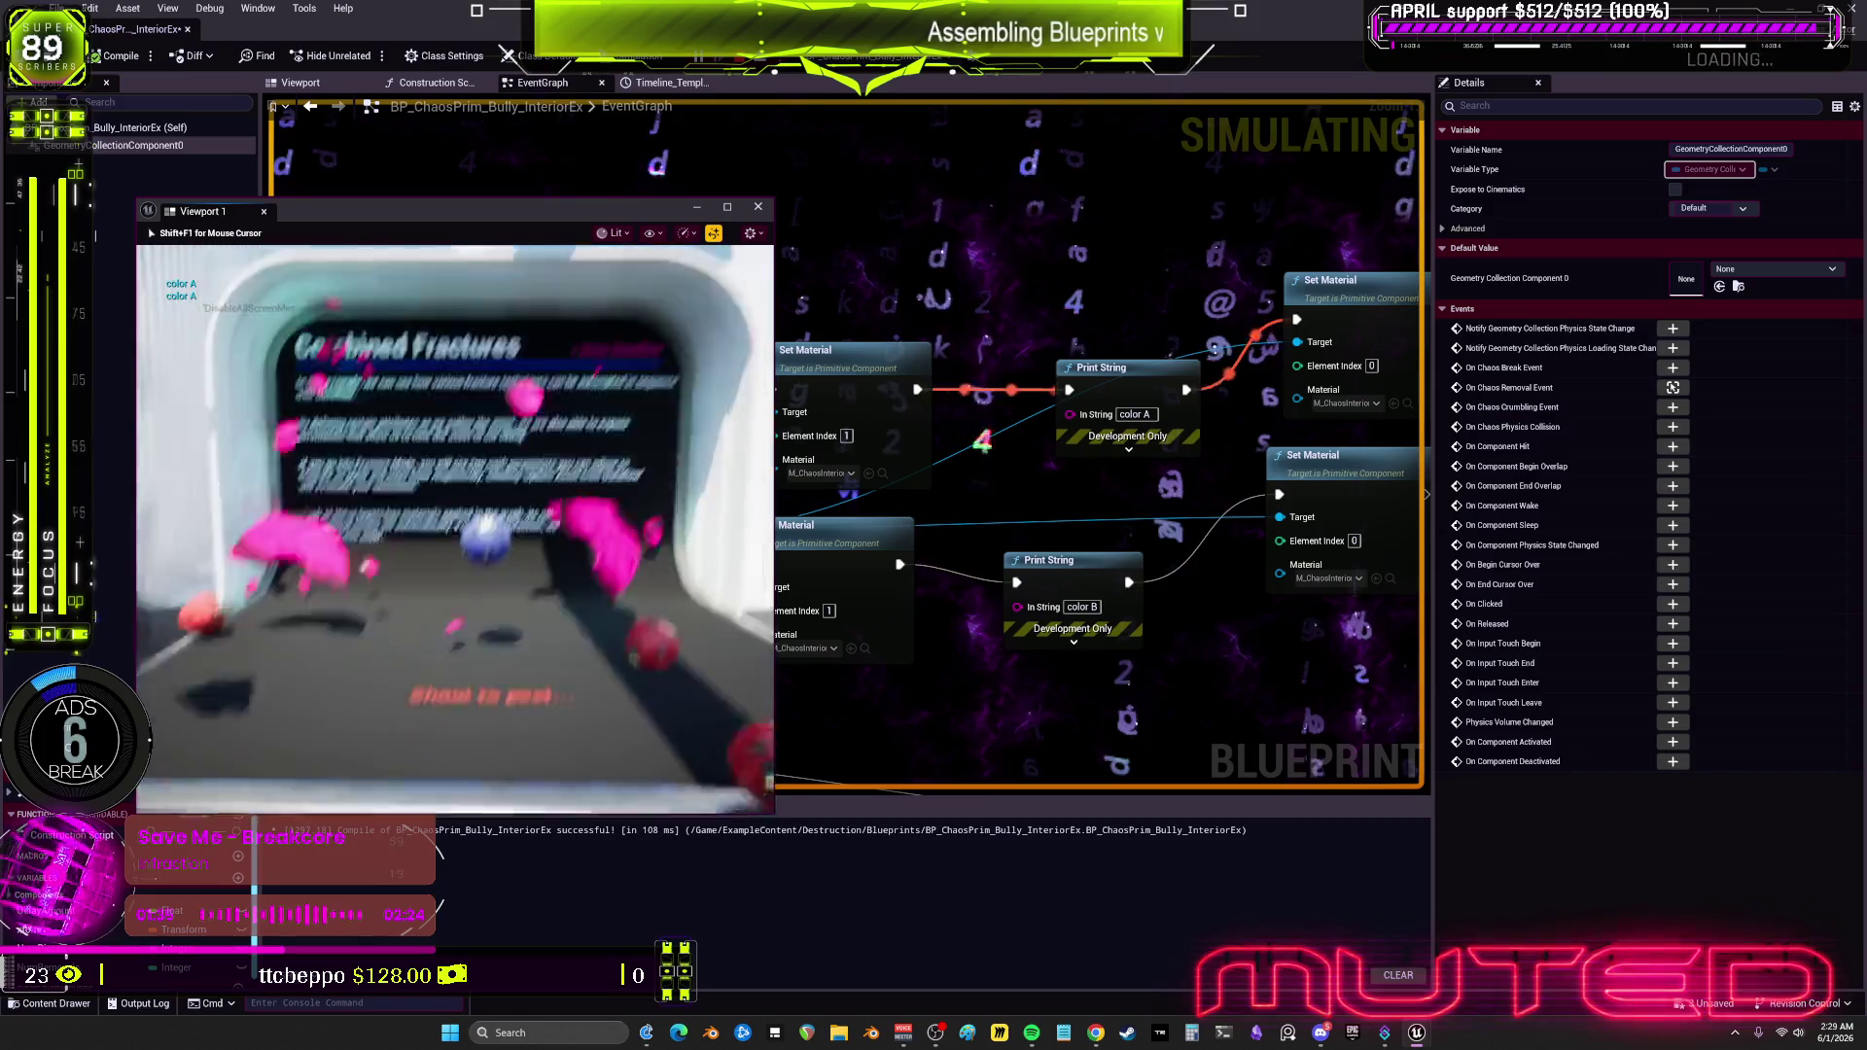
pyautogui.click(456, 529)
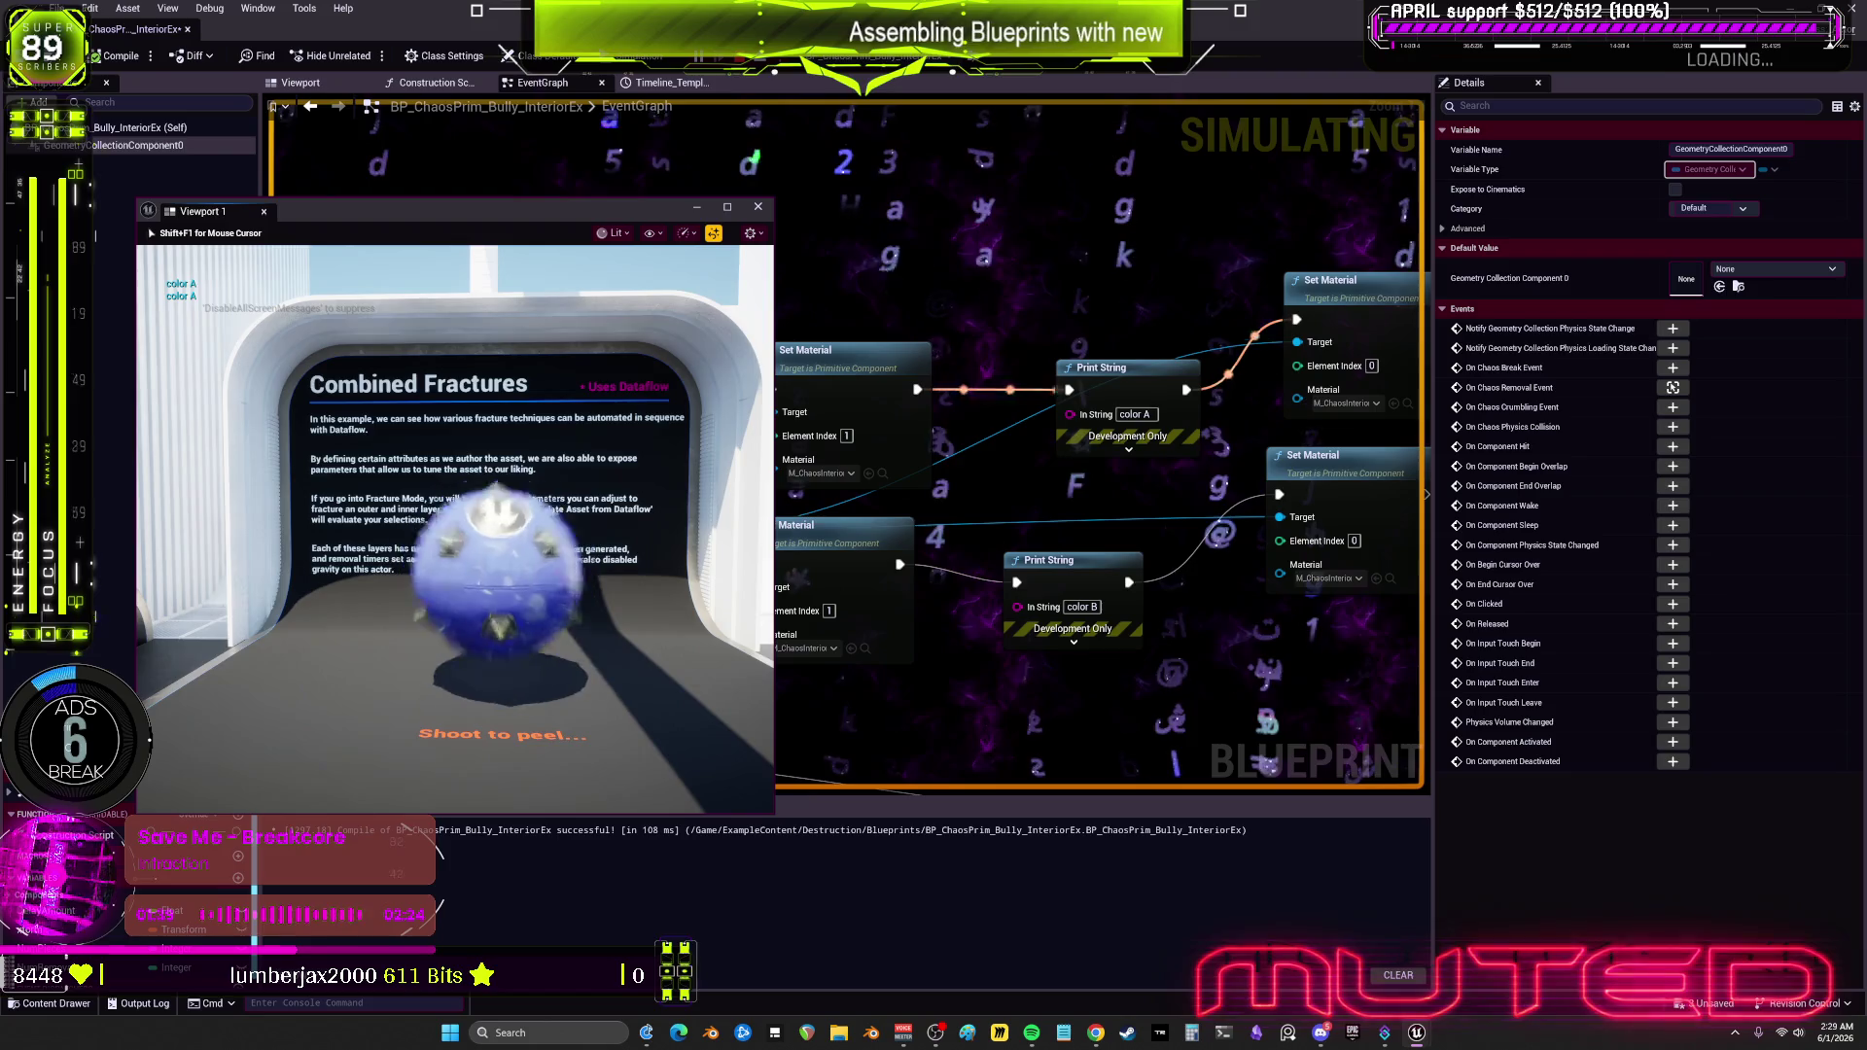
pyautogui.click(455, 529)
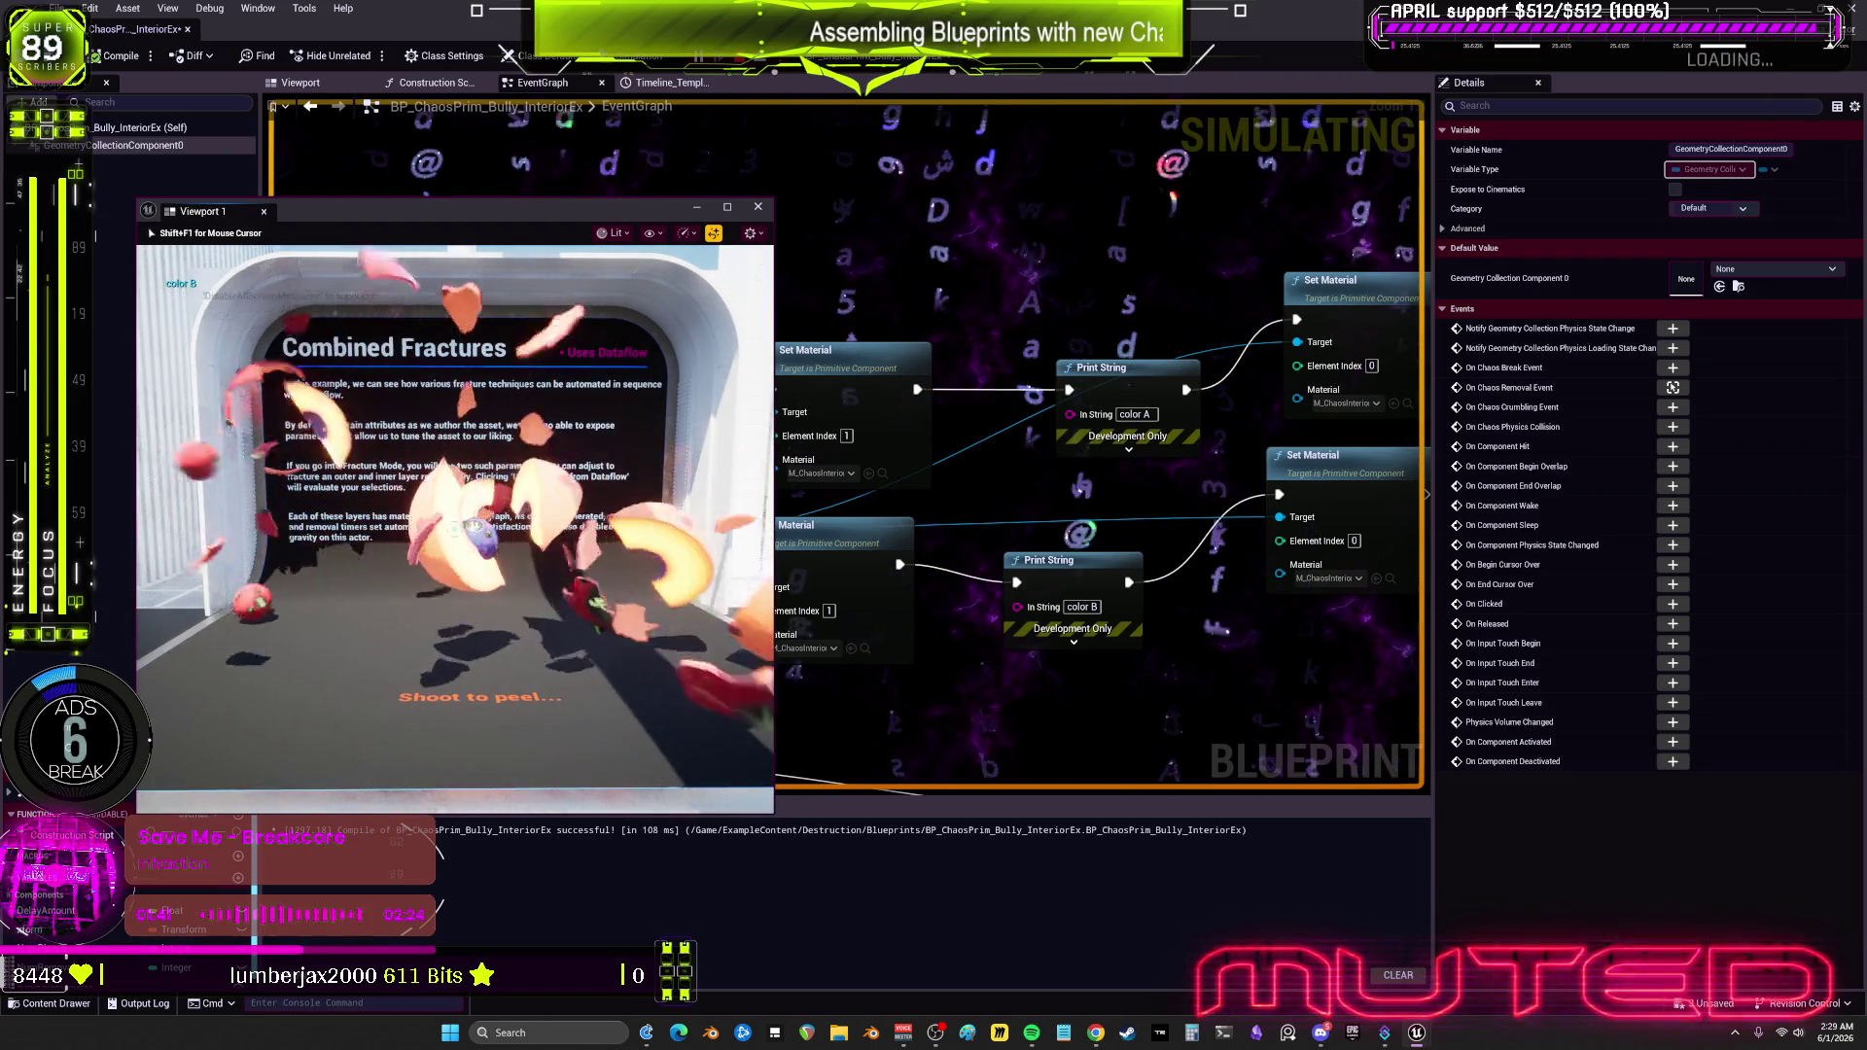
pyautogui.click(455, 529)
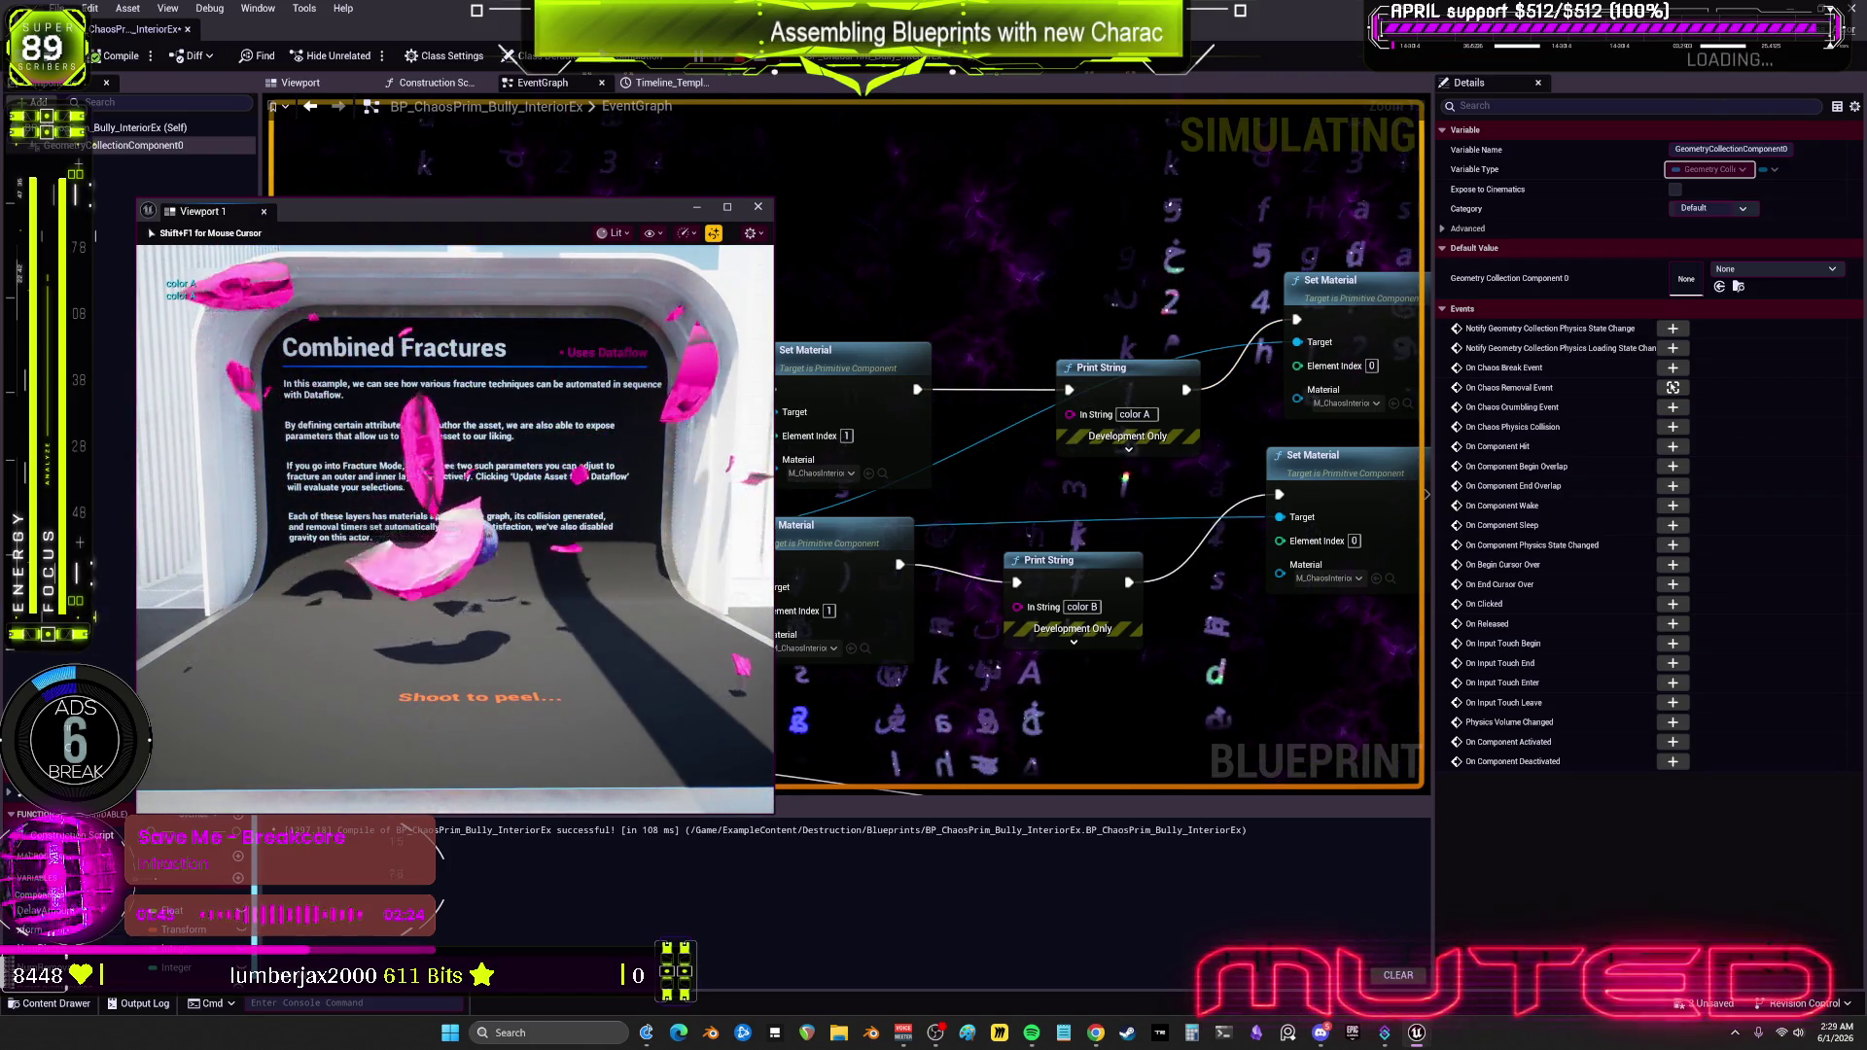
pyautogui.click(474, 540)
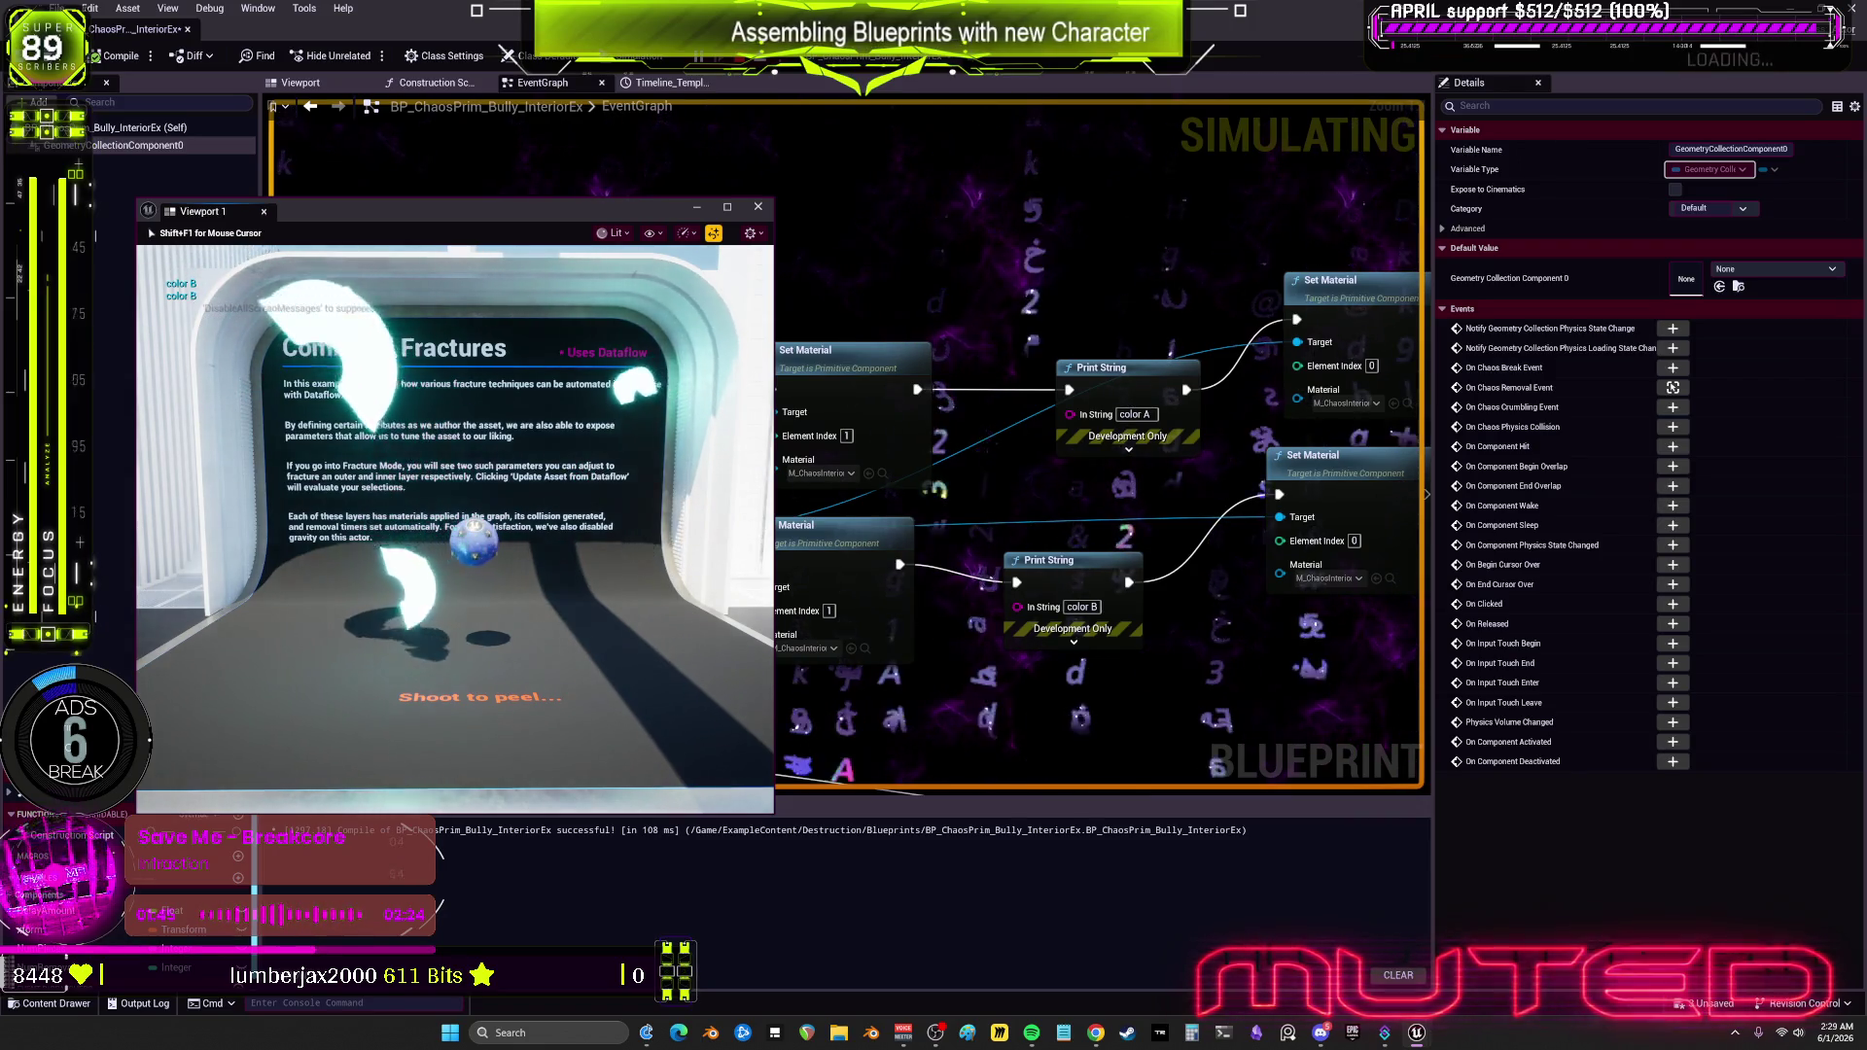
pyautogui.click(474, 533)
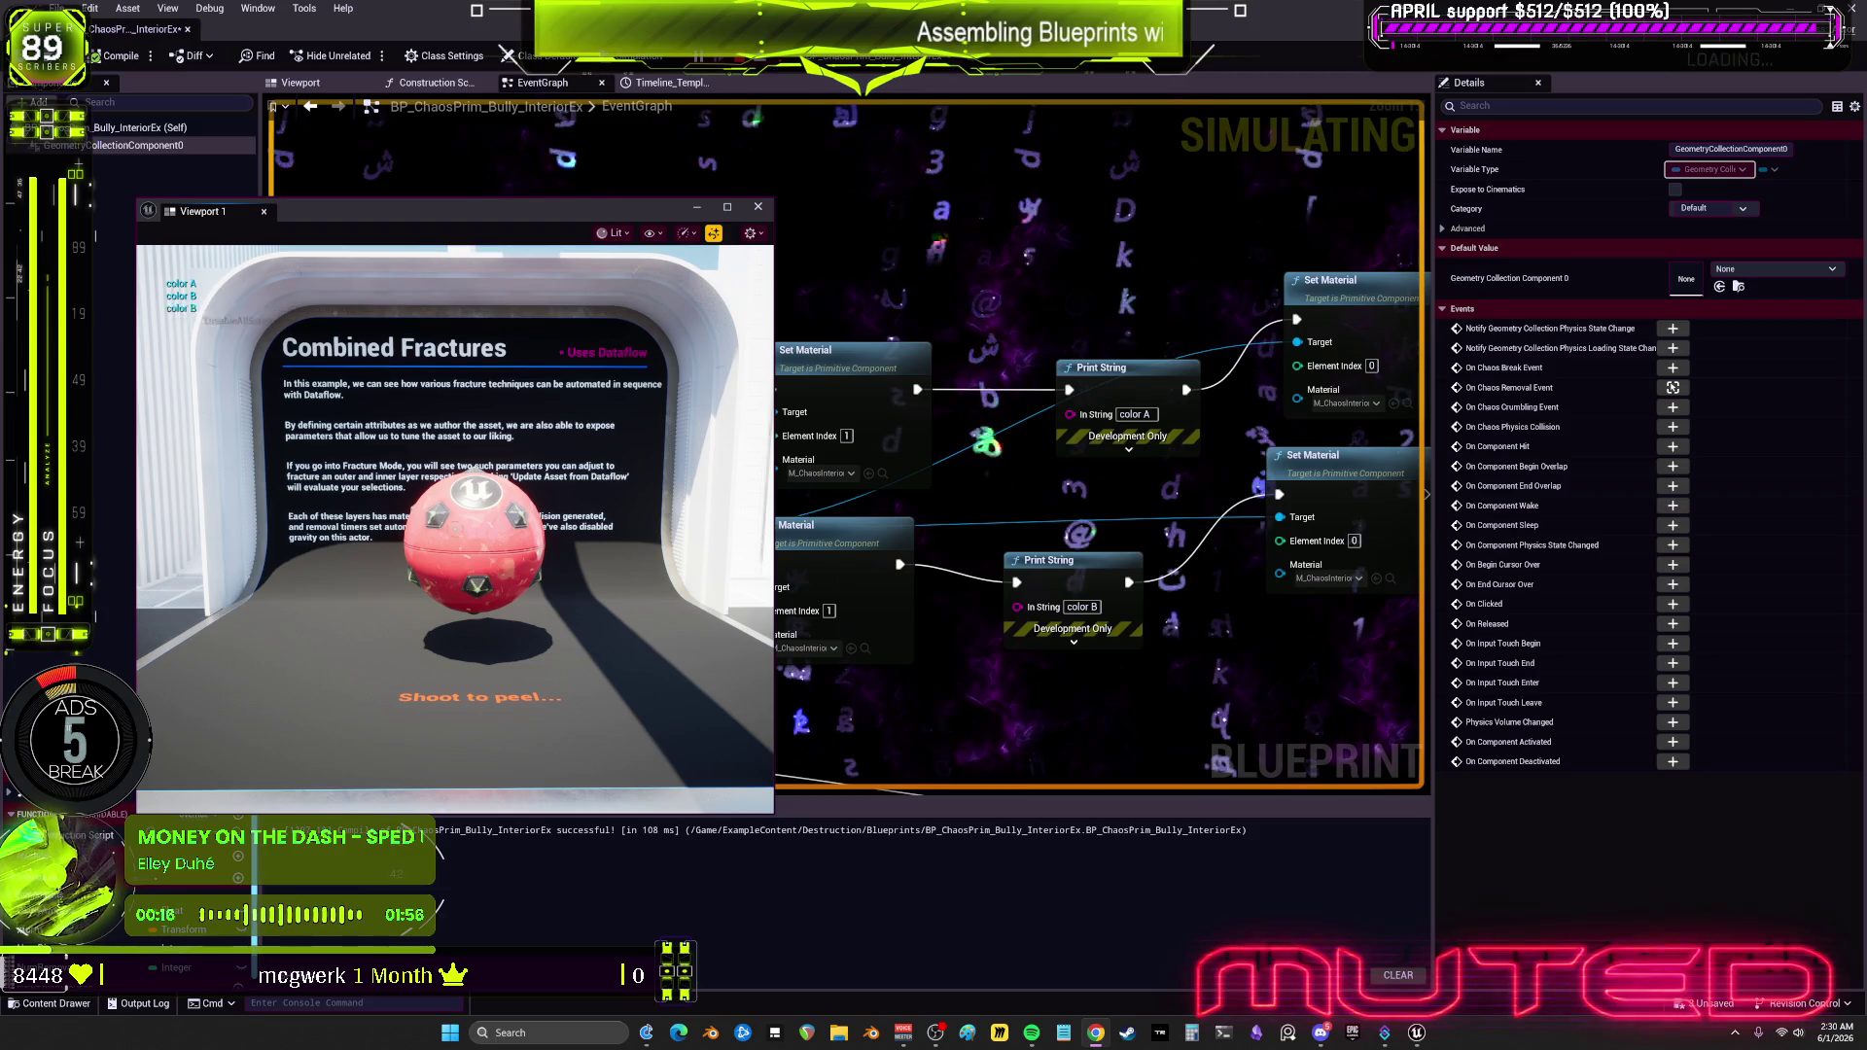
# Step: Bring the event graph forward and pan to the 2.0-second timer and MultiGate nodes
pyautogui.click(970, 497)
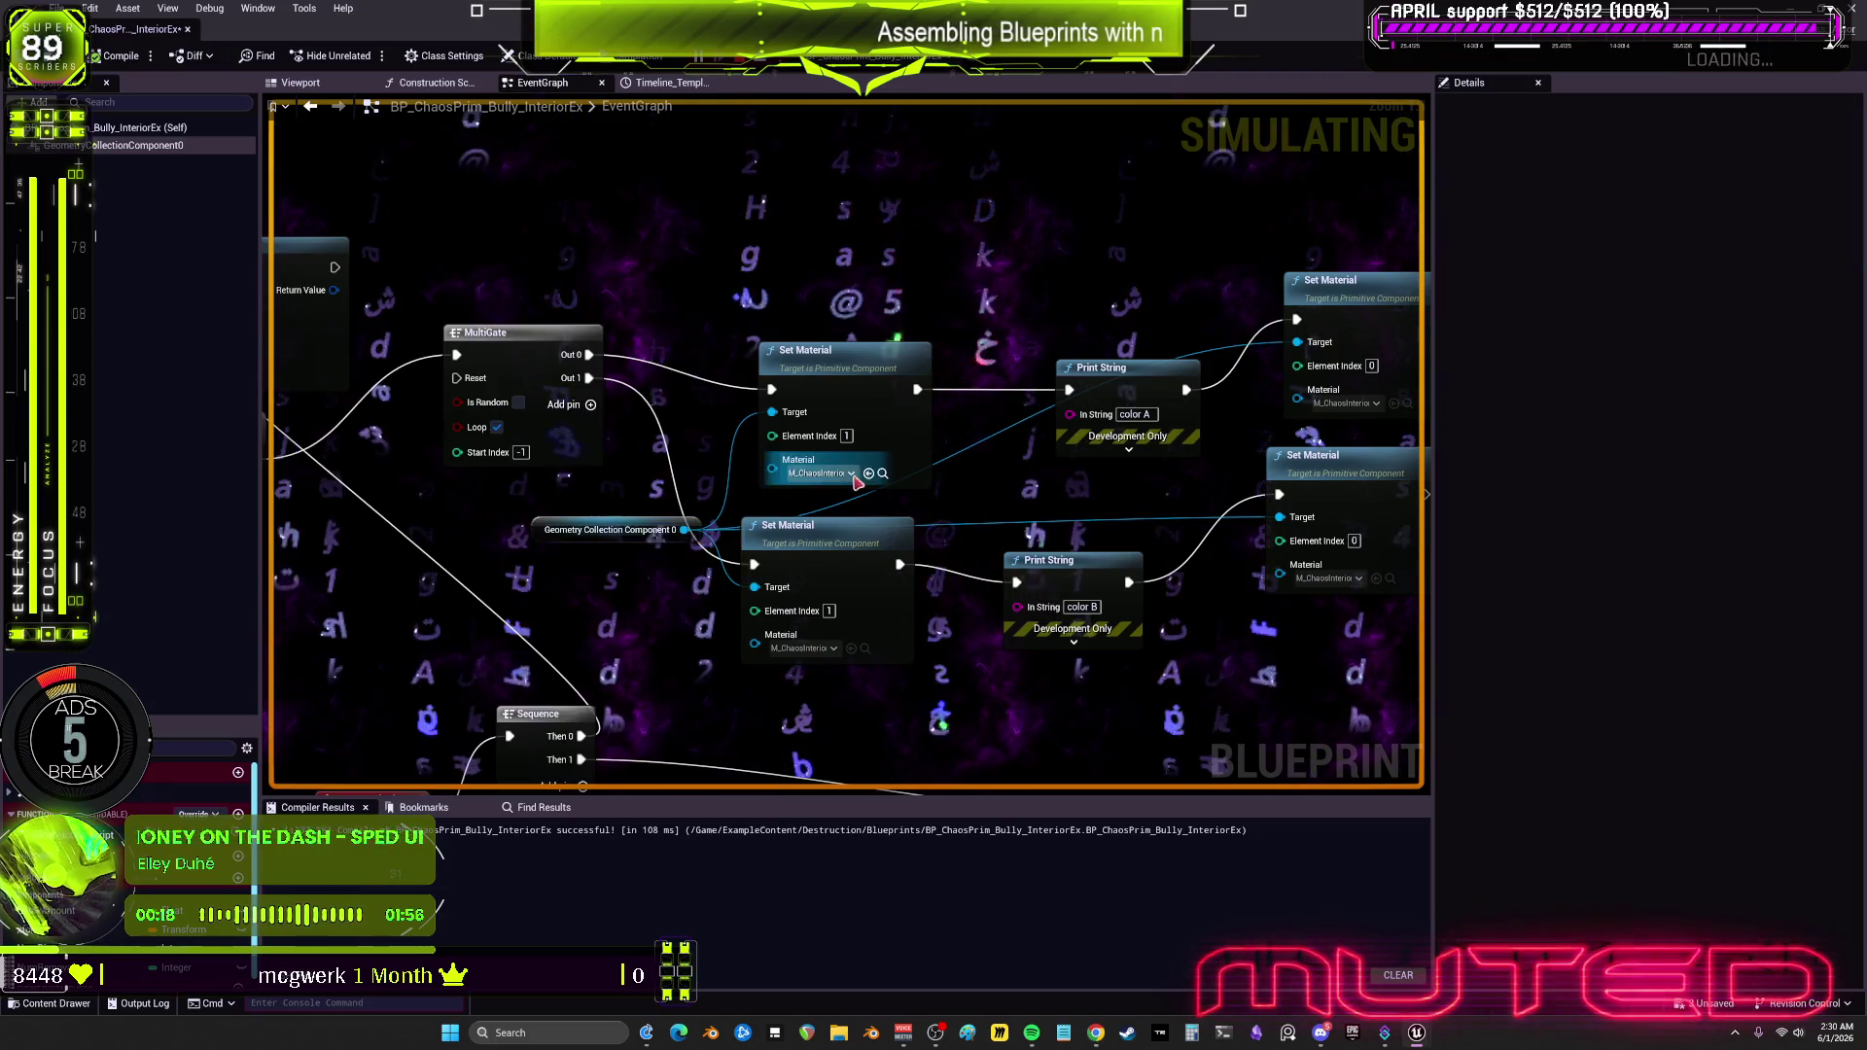
pyautogui.moveTo(970, 497)
pyautogui.mouseDown()
pyautogui.moveTo(855, 633)
pyautogui.moveTo(673, 505)
pyautogui.moveTo(951, 503)
pyautogui.mouseUp()
pyautogui.moveTo(750, 516); pyautogui.dragTo(721, 561)
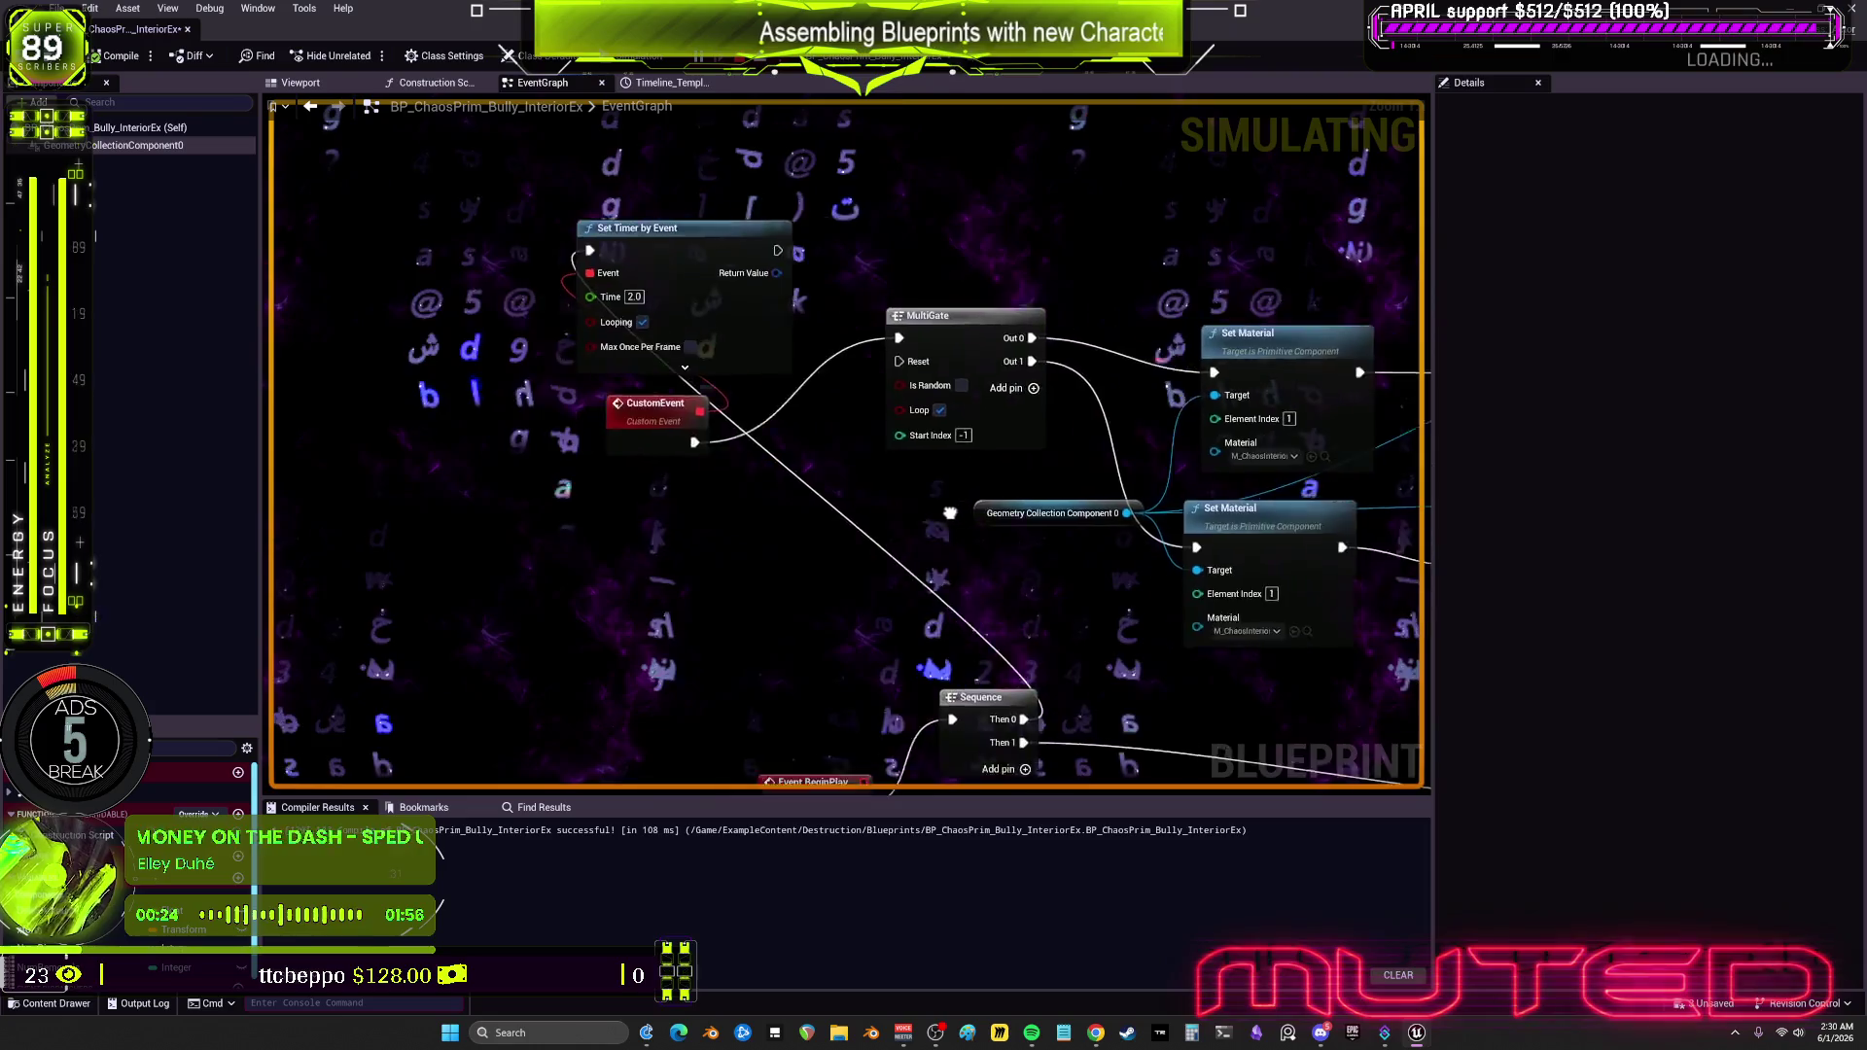